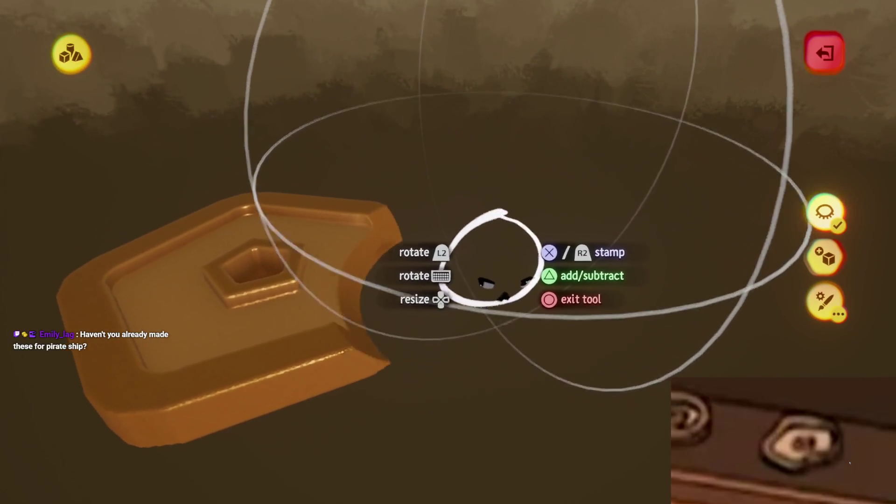
Finish stamping the hole in the ring disc and exit the shape editor and sculpt mode back to the shop
{"action": "mouse_move", "coordinate": [441, 36]}
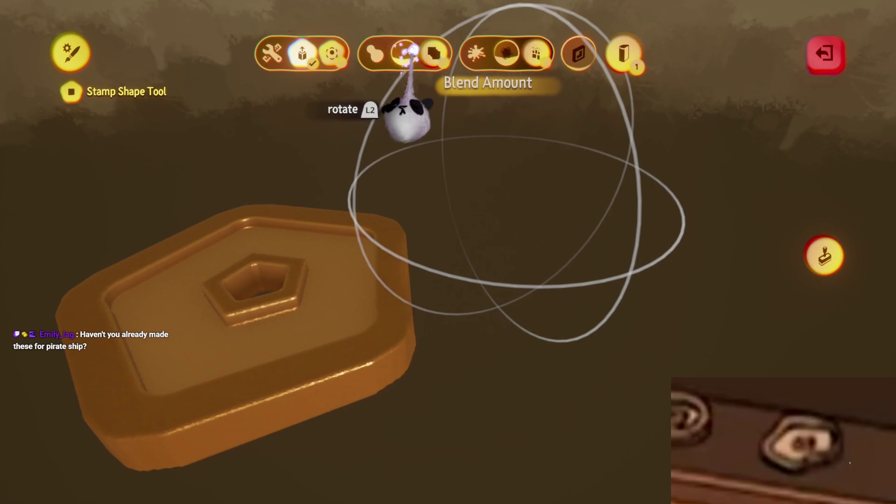
{"action": "key", "text": "Escape"}
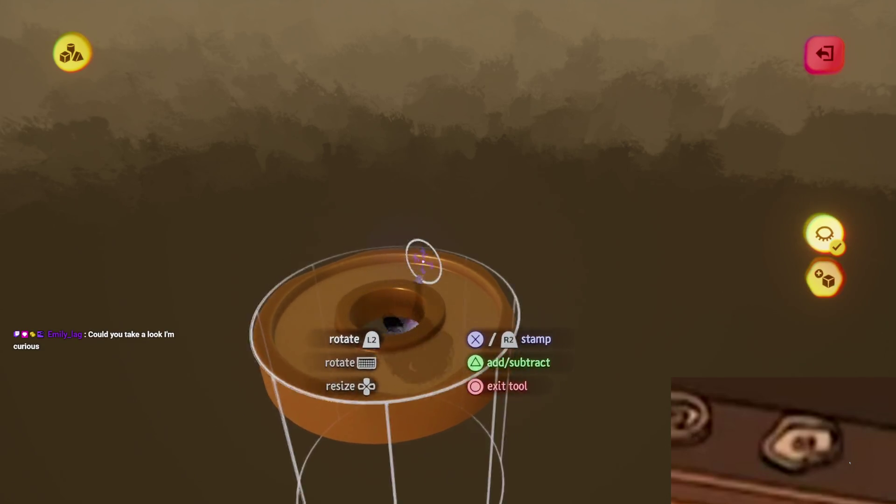
{"action": "key", "text": "Escape"}
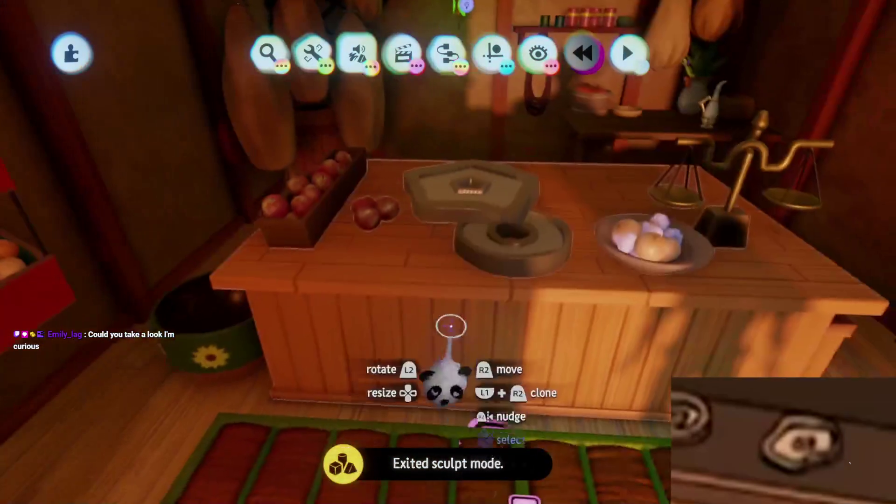
Save Haru's Mom's Shop as a Private online version, then exit the creation to My Creations
{"action": "key", "text": "Escape"}
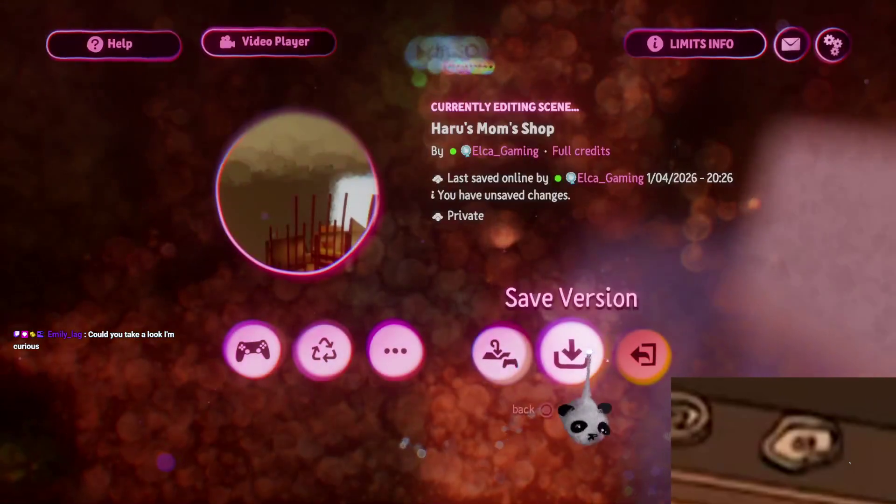
{"action": "left_click", "coordinate": [575, 360]}
{"action": "left_click", "coordinate": [716, 286]}
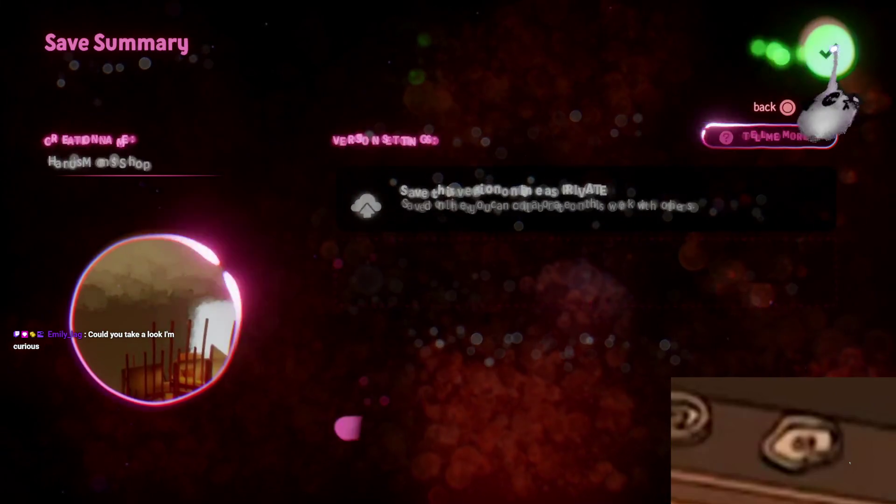
{"action": "left_click", "coordinate": [823, 44]}
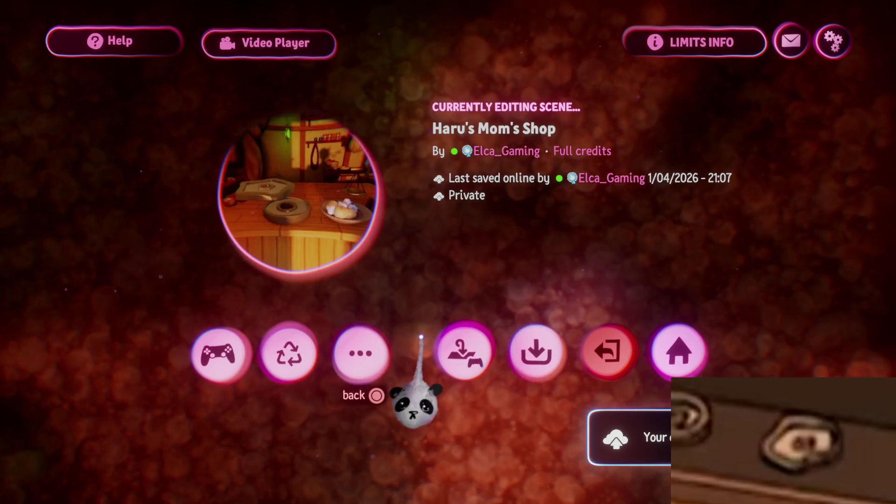
{"action": "left_click", "coordinate": [630, 353]}
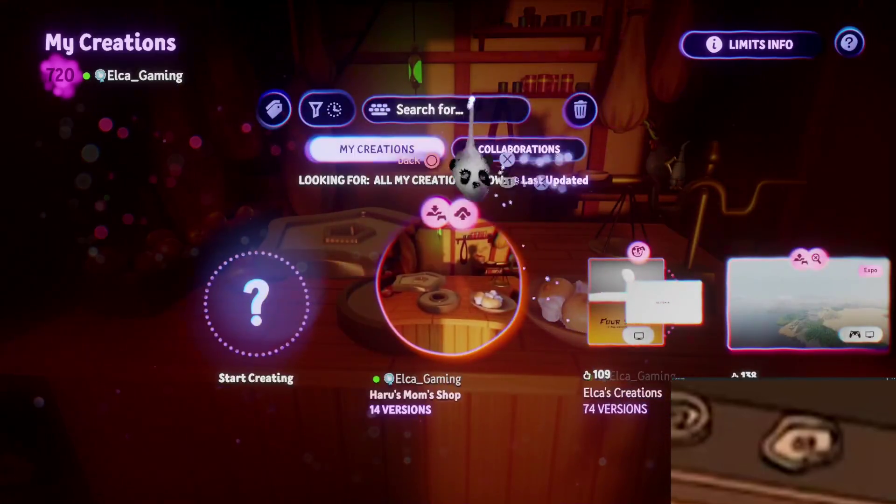
{"action": "left_click", "coordinate": [469, 110]}
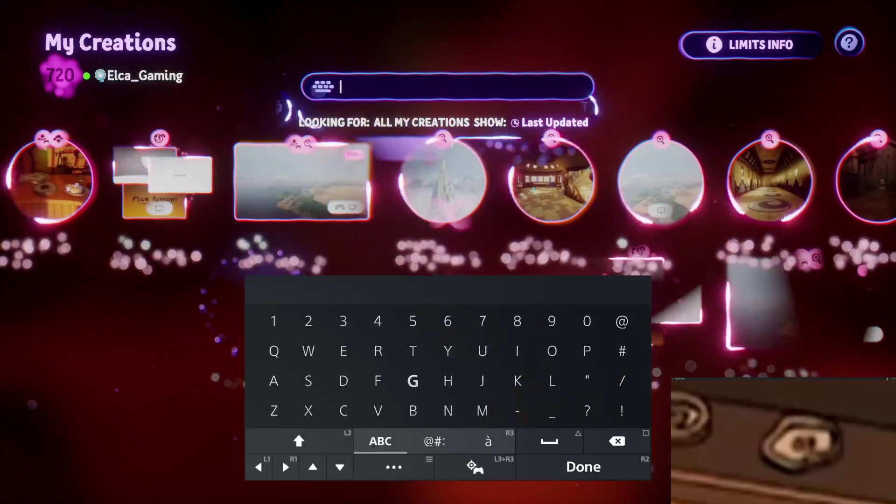
Search My Creations for 'Pira' and open Pirate Ship Boutique for editing
{"action": "type", "text": "Pi"}
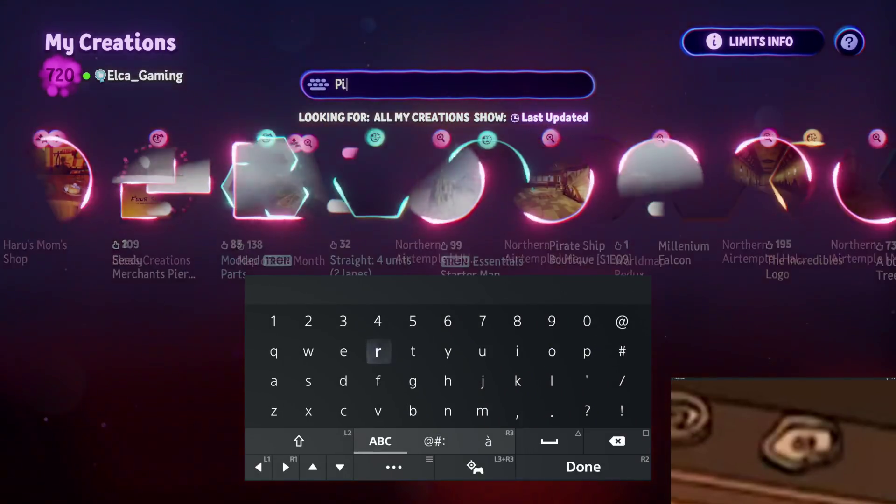
{"action": "type", "text": "ra"}
{"action": "key", "text": "Return"}
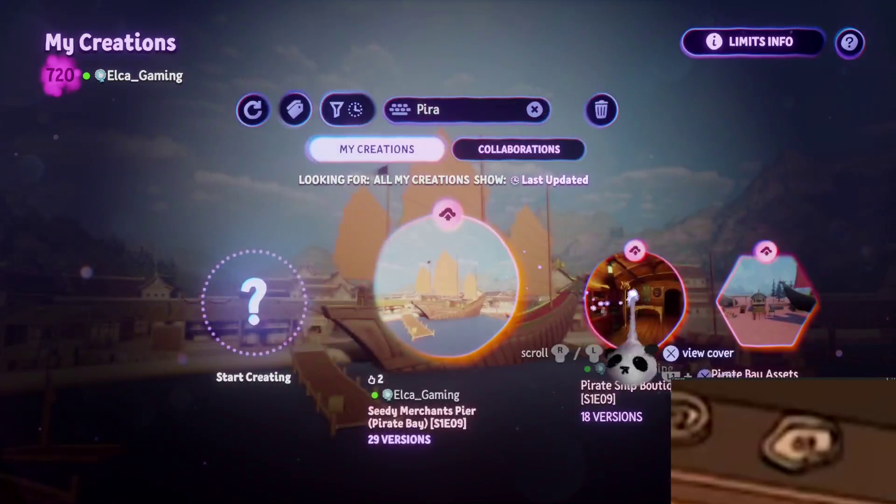
{"action": "left_click", "coordinate": [628, 310]}
{"action": "key", "text": "Return"}
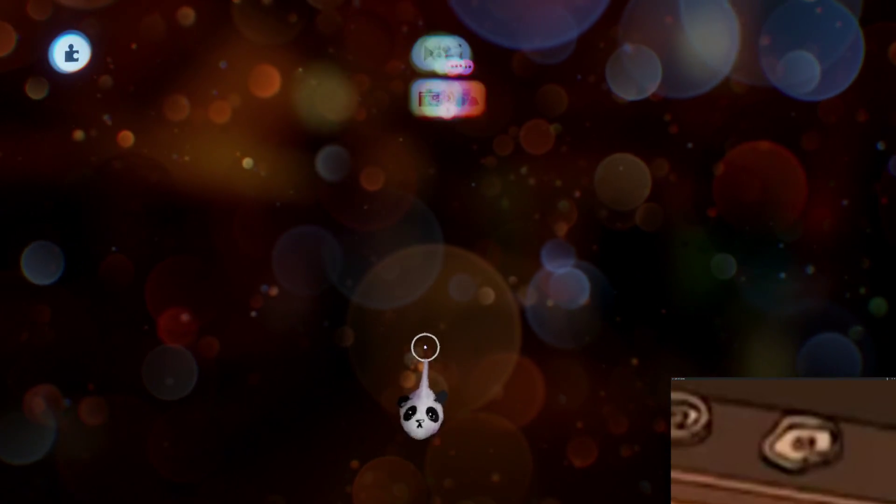
Orbit and zoom around the Pirate Ship Boutique coin stack, then exit back to My Creations
{"action": "scroll", "coordinate": [440, 334], "scroll_direction": "up", "scroll_amount": 10}
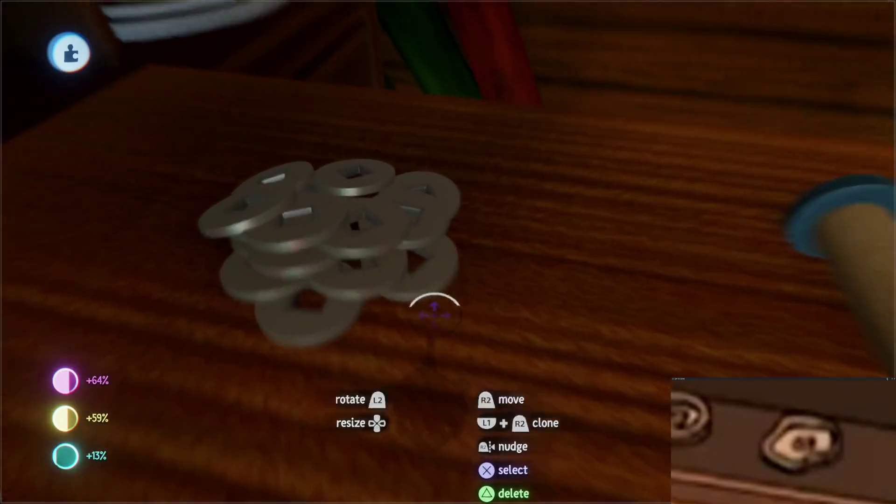
{"action": "mouse_move", "coordinate": [434, 311]}
{"action": "left_mouse_down"}
{"action": "mouse_move", "coordinate": [424, 372]}
{"action": "mouse_move", "coordinate": [438, 382]}
{"action": "mouse_move", "coordinate": [448, 419]}
{"action": "left_mouse_up"}
{"action": "mouse_move", "coordinate": [498, 460]}
{"action": "left_mouse_down"}
{"action": "mouse_move", "coordinate": [466, 464]}
{"action": "mouse_move", "coordinate": [449, 395]}
{"action": "mouse_move", "coordinate": [455, 462]}
{"action": "mouse_move", "coordinate": [466, 467]}
{"action": "mouse_move", "coordinate": [480, 454]}
{"action": "mouse_move", "coordinate": [468, 415]}
{"action": "left_mouse_up"}
{"action": "scroll", "coordinate": [449, 395], "scroll_direction": "up", "scroll_amount": 5}
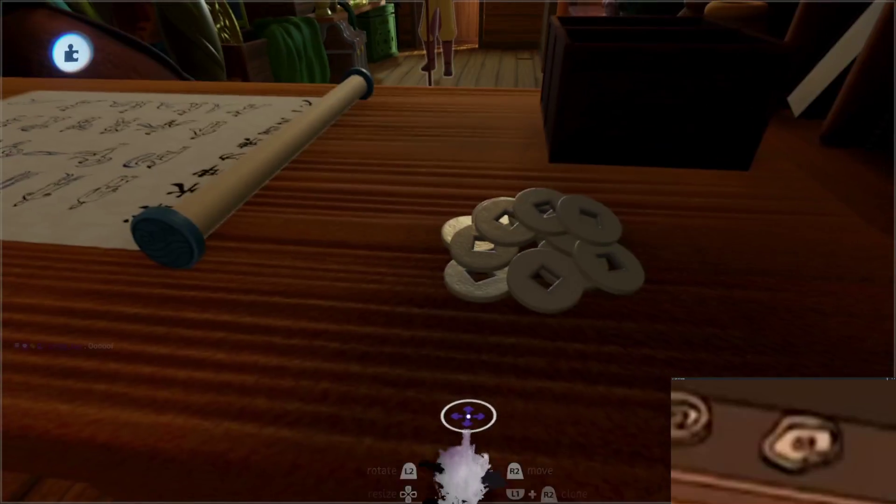
{"action": "scroll", "coordinate": [468, 415], "scroll_direction": "up", "scroll_amount": 2}
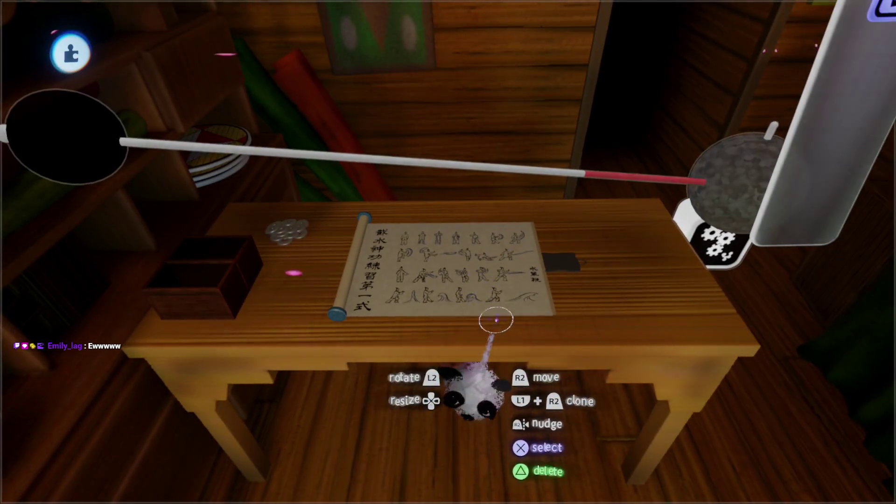
{"action": "key", "text": "Escape"}
{"action": "left_click", "coordinate": [610, 356]}
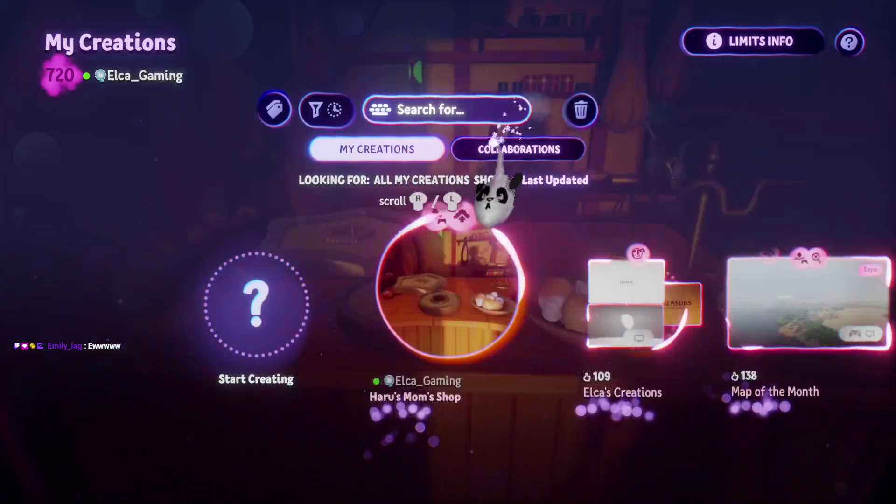
Reopen Haru's Mom's Shop and grab the stacked pentagon and ring coin weights, shrinking them to 19%
{"action": "left_click", "coordinate": [457, 210]}
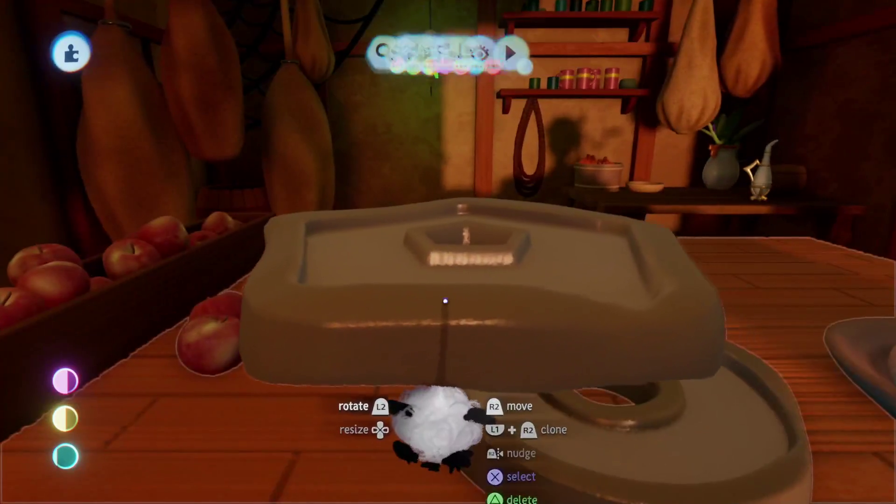
{"action": "left_click_drag", "start_coordinate": [444, 301], "coordinate": [474, 310]}
{"action": "mouse_move", "coordinate": [468, 385]}
{"action": "left_mouse_down"}
{"action": "mouse_move", "coordinate": [460, 306]}
{"action": "mouse_move", "coordinate": [396, 248]}
{"action": "mouse_move", "coordinate": [456, 350]}
{"action": "mouse_move", "coordinate": [454, 336]}
{"action": "left_mouse_up"}
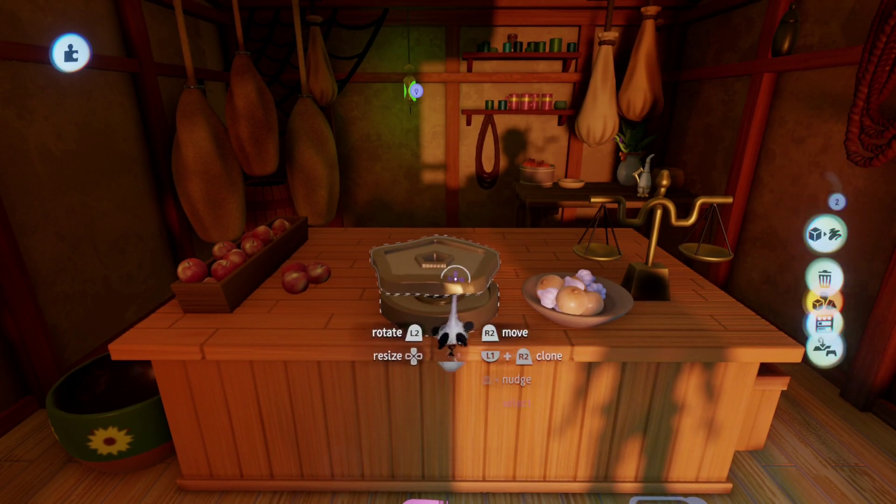
{"action": "scroll", "coordinate": [455, 397], "scroll_direction": "down", "scroll_amount": 5}
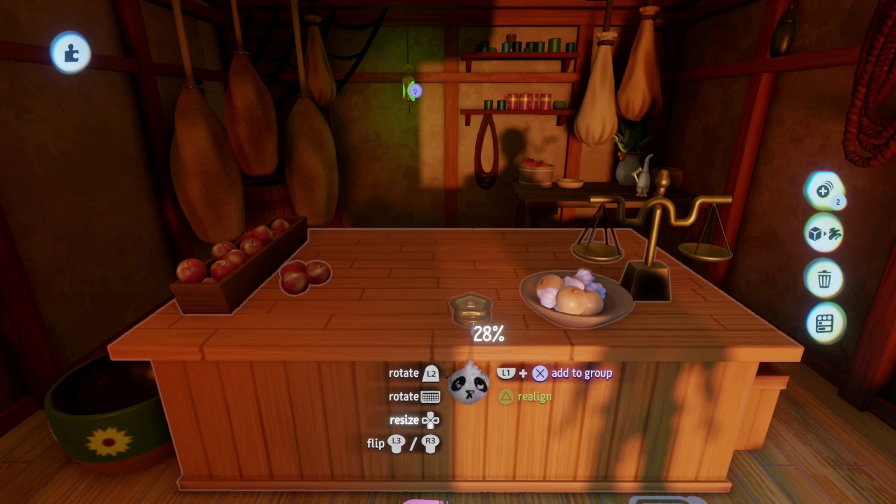
{"action": "mouse_move", "coordinate": [476, 322]}
{"action": "left_mouse_down"}
{"action": "mouse_move", "coordinate": [470, 279]}
{"action": "mouse_move", "coordinate": [464, 289]}
{"action": "mouse_move", "coordinate": [476, 257]}
{"action": "mouse_move", "coordinate": [445, 177]}
{"action": "mouse_move", "coordinate": [423, 189]}
{"action": "left_mouse_up"}
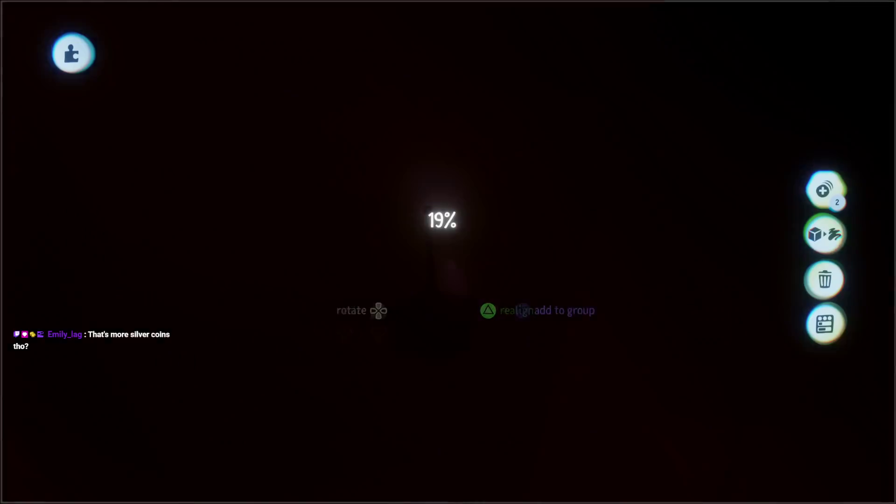
Move the chest from the lower shelf and set it upright on the counter
{"action": "left_click_drag", "start_coordinate": [434, 220], "coordinate": [433, 246]}
{"action": "mouse_move", "coordinate": [432, 351]}
{"action": "left_mouse_down"}
{"action": "mouse_move", "coordinate": [439, 256]}
{"action": "mouse_move", "coordinate": [455, 239]}
{"action": "left_mouse_up"}
{"action": "mouse_move", "coordinate": [434, 288]}
{"action": "left_mouse_down"}
{"action": "mouse_move", "coordinate": [420, 262]}
{"action": "mouse_move", "coordinate": [414, 276]}
{"action": "mouse_move", "coordinate": [497, 340]}
{"action": "left_mouse_up"}
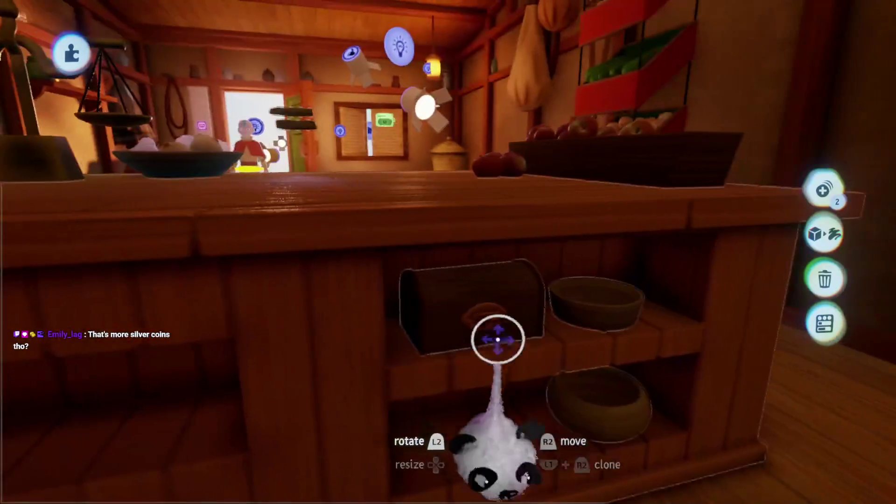
{"action": "mouse_move", "coordinate": [480, 310]}
{"action": "left_mouse_down"}
{"action": "mouse_move", "coordinate": [424, 230]}
{"action": "mouse_move", "coordinate": [430, 200]}
{"action": "mouse_move", "coordinate": [466, 219]}
{"action": "mouse_move", "coordinate": [465, 185]}
{"action": "mouse_move", "coordinate": [476, 192]}
{"action": "mouse_move", "coordinate": [458, 174]}
{"action": "mouse_move", "coordinate": [523, 277]}
{"action": "left_mouse_up"}
{"action": "left_click_drag", "start_coordinate": [405, 283], "coordinate": [486, 332]}
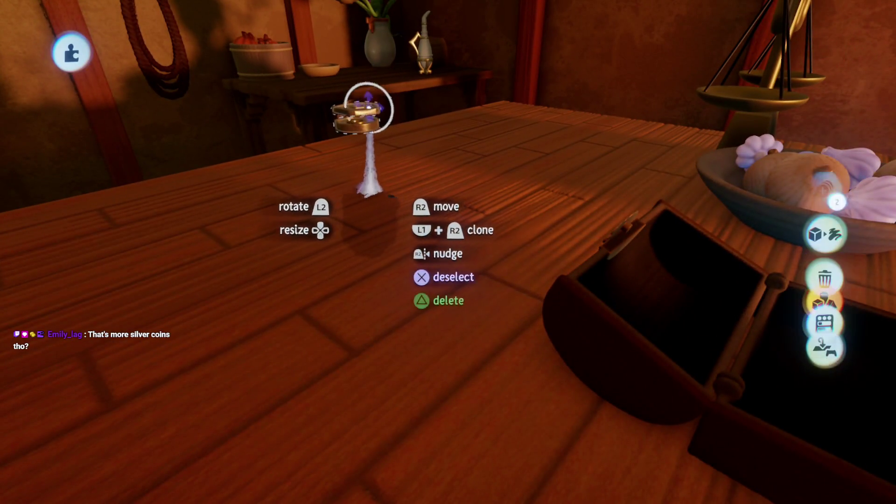
Place the coin weights inside the open chest, resizing the pentagon weight to 40%
{"action": "mouse_move", "coordinate": [369, 192]}
{"action": "left_mouse_down"}
{"action": "mouse_move", "coordinate": [397, 205]}
{"action": "mouse_move", "coordinate": [434, 252]}
{"action": "mouse_move", "coordinate": [434, 299]}
{"action": "left_mouse_up"}
{"action": "mouse_move", "coordinate": [448, 355]}
{"action": "left_mouse_down"}
{"action": "mouse_move", "coordinate": [460, 390]}
{"action": "mouse_move", "coordinate": [450, 444]}
{"action": "mouse_move", "coordinate": [456, 434]}
{"action": "left_mouse_up"}
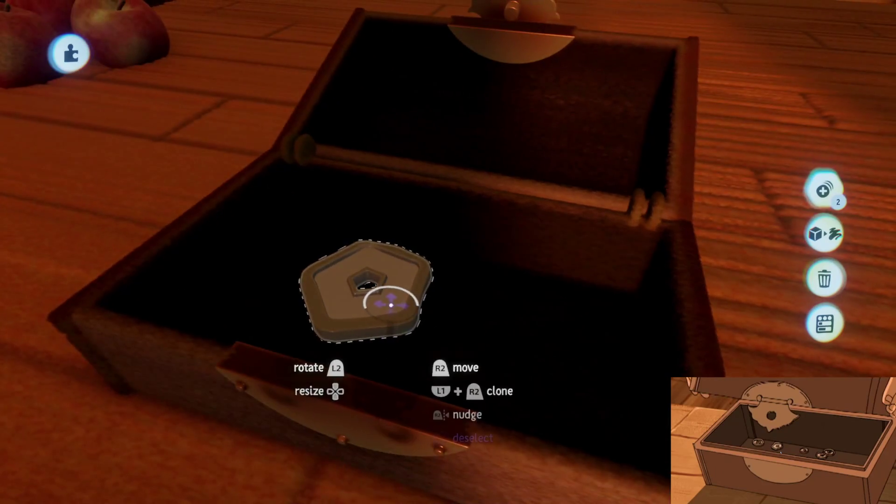
{"action": "mouse_move", "coordinate": [390, 304]}
{"action": "left_mouse_down"}
{"action": "mouse_move", "coordinate": [402, 240]}
{"action": "mouse_move", "coordinate": [404, 285]}
{"action": "mouse_move", "coordinate": [388, 244]}
{"action": "mouse_move", "coordinate": [338, 220]}
{"action": "mouse_move", "coordinate": [524, 244]}
{"action": "mouse_move", "coordinate": [555, 205]}
{"action": "mouse_move", "coordinate": [340, 207]}
{"action": "mouse_move", "coordinate": [512, 212]}
{"action": "mouse_move", "coordinate": [386, 205]}
{"action": "mouse_move", "coordinate": [437, 208]}
{"action": "mouse_move", "coordinate": [425, 228]}
{"action": "left_mouse_up"}
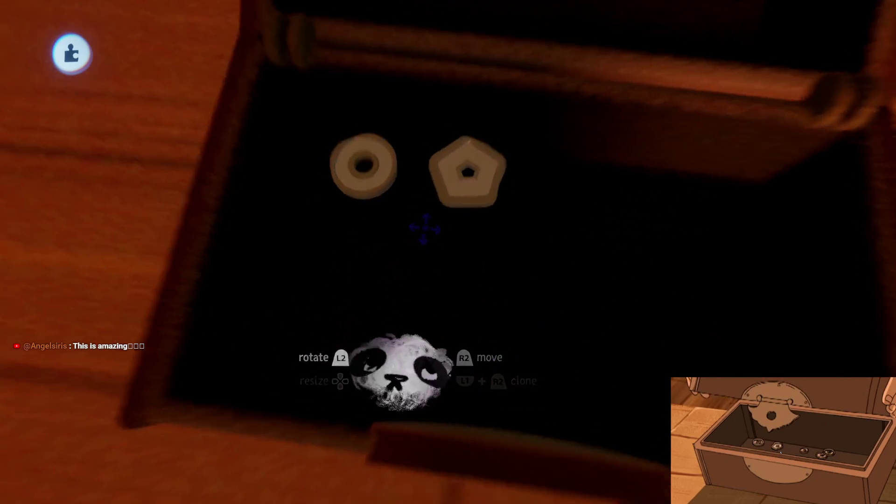
{"action": "key", "text": "Escape"}
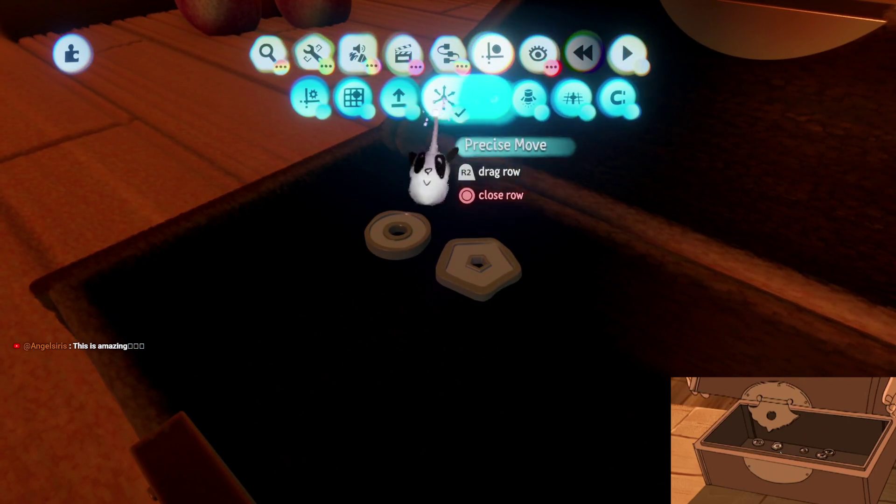
Arrange the ring beside the pentagon, rotate the pentagon about 40°, and clone the ring rightward
{"action": "left_click", "coordinate": [486, 100]}
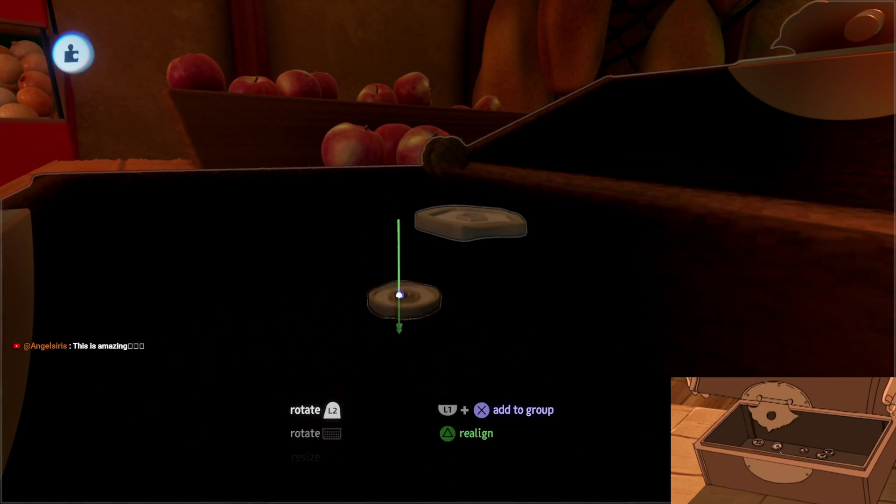
{"action": "mouse_move", "coordinate": [399, 293]}
{"action": "left_mouse_down"}
{"action": "mouse_move", "coordinate": [464, 216]}
{"action": "mouse_move", "coordinate": [458, 304]}
{"action": "left_mouse_up"}
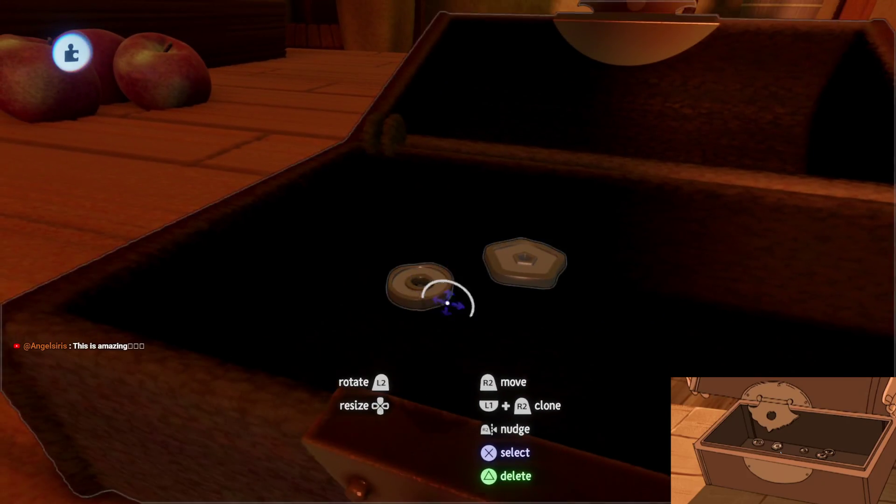
{"action": "left_click_drag", "start_coordinate": [416, 296], "coordinate": [419, 294]}
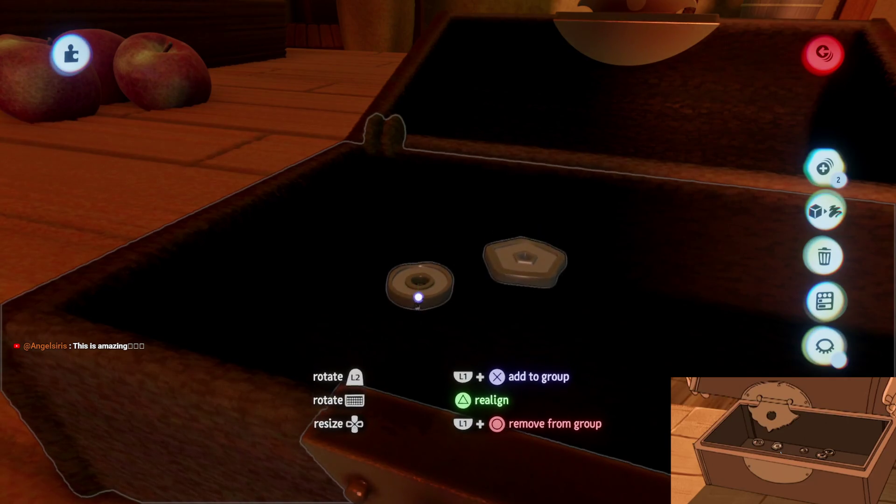
{"action": "left_click_drag", "start_coordinate": [419, 297], "coordinate": [472, 266]}
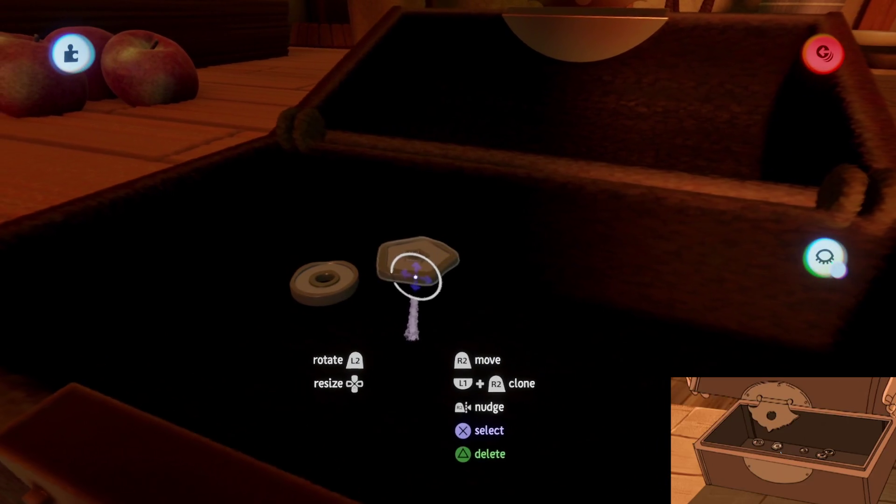
{"action": "left_click_drag", "start_coordinate": [419, 325], "coordinate": [425, 330]}
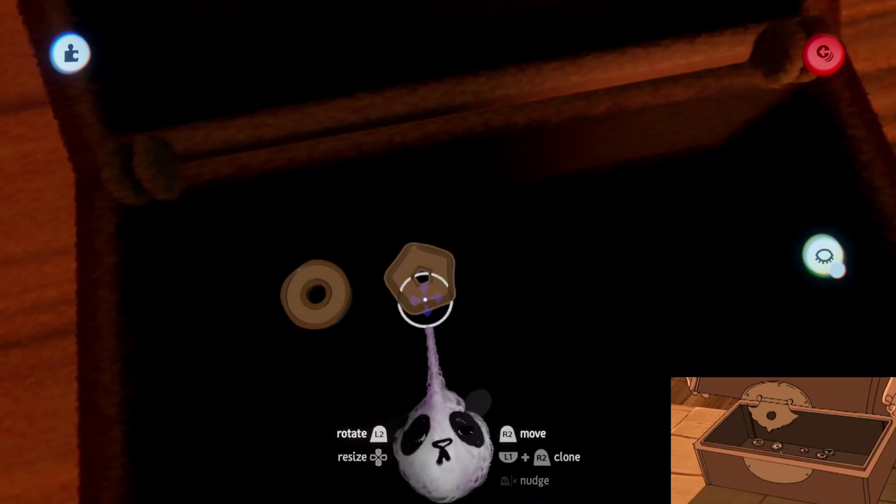
{"action": "left_click_drag", "start_coordinate": [420, 297], "coordinate": [453, 291]}
{"action": "mouse_move", "coordinate": [350, 301]}
{"action": "left_mouse_down"}
{"action": "mouse_move", "coordinate": [515, 308]}
{"action": "mouse_move", "coordinate": [516, 280]}
{"action": "mouse_move", "coordinate": [567, 289]}
{"action": "mouse_move", "coordinate": [537, 303]}
{"action": "mouse_move", "coordinate": [601, 226]}
{"action": "mouse_move", "coordinate": [524, 300]}
{"action": "mouse_move", "coordinate": [566, 275]}
{"action": "left_mouse_up"}
Move the top-right donut weight lower inside the box
{"action": "key", "text": "Tab"}
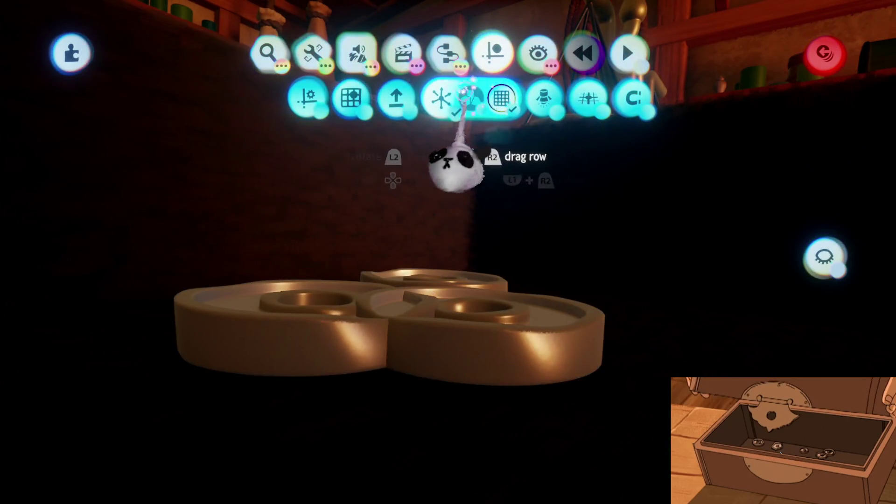
{"action": "key", "text": "Escape"}
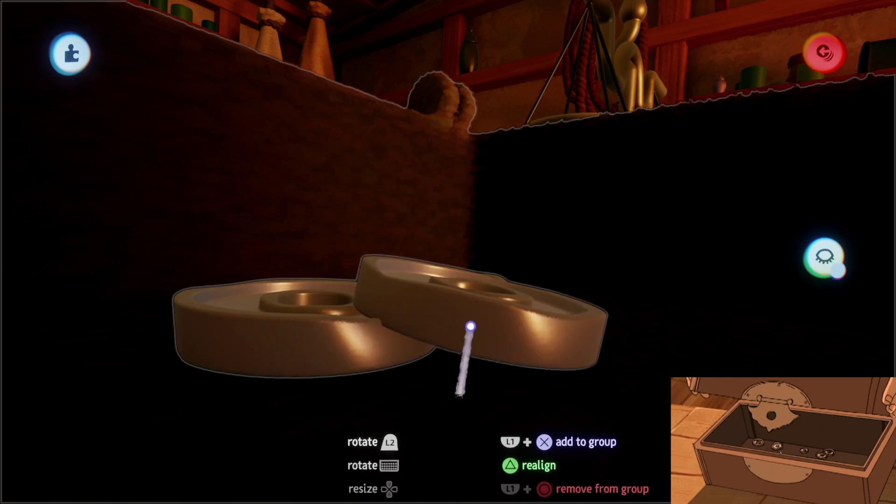
{"action": "key", "text": "Tab"}
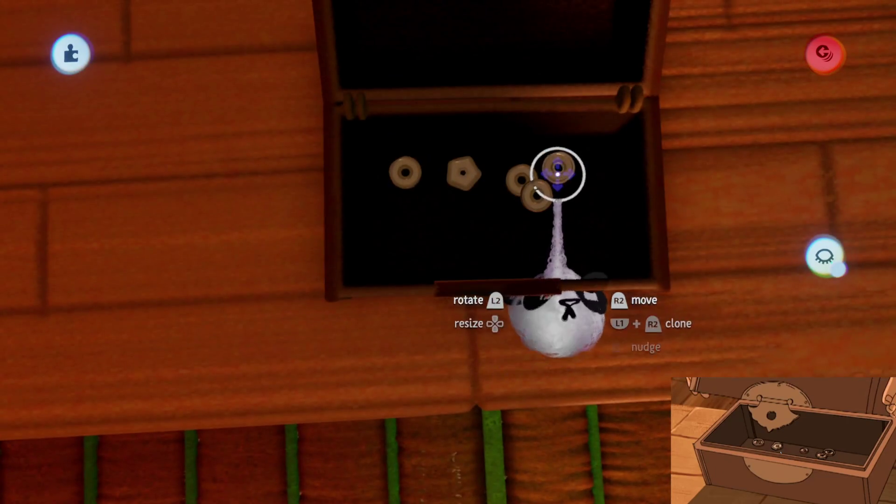
{"action": "mouse_move", "coordinate": [557, 176]}
{"action": "left_mouse_down"}
{"action": "mouse_move", "coordinate": [511, 251]}
{"action": "mouse_move", "coordinate": [565, 247]}
{"action": "mouse_move", "coordinate": [427, 254]}
{"action": "mouse_move", "coordinate": [442, 253]}
{"action": "mouse_move", "coordinate": [432, 240]}
{"action": "mouse_move", "coordinate": [584, 234]}
{"action": "mouse_move", "coordinate": [576, 239]}
{"action": "mouse_move", "coordinate": [574, 200]}
{"action": "left_mouse_up"}
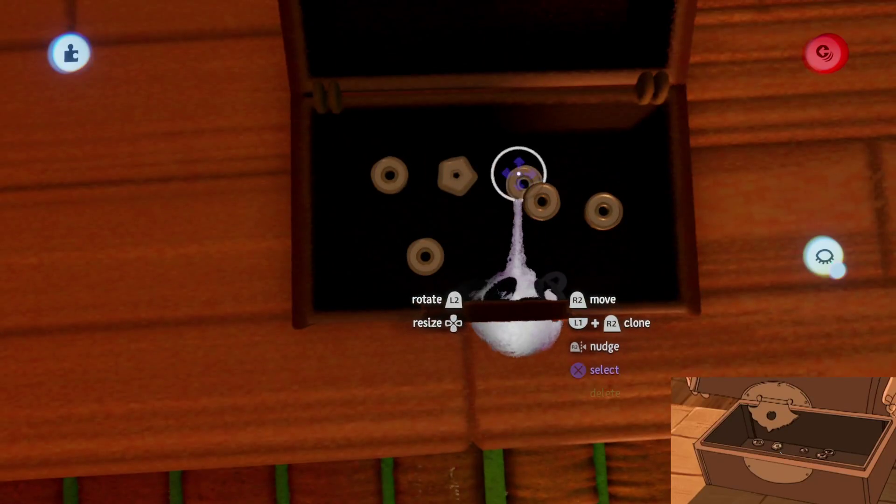
Colour the donut weights' outer and inner surfaces black
{"action": "right_click", "coordinate": [521, 190]}
{"action": "left_click", "coordinate": [409, 121]}
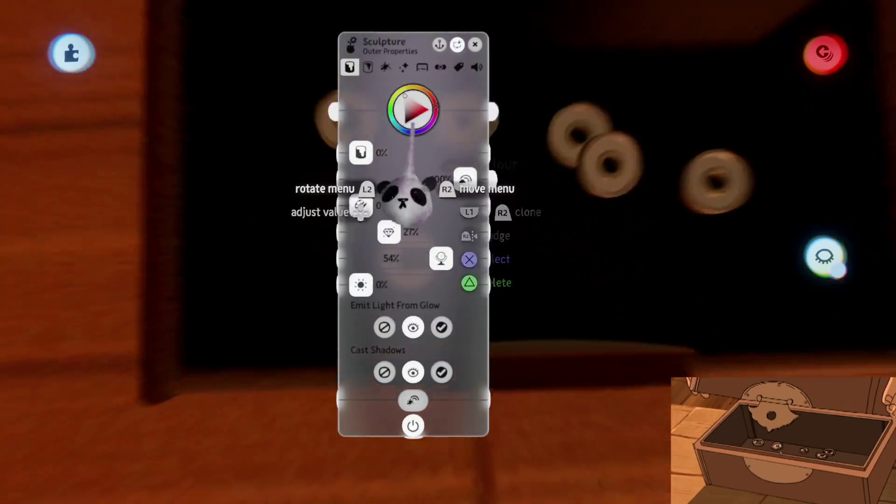
{"action": "left_click", "coordinate": [390, 144]}
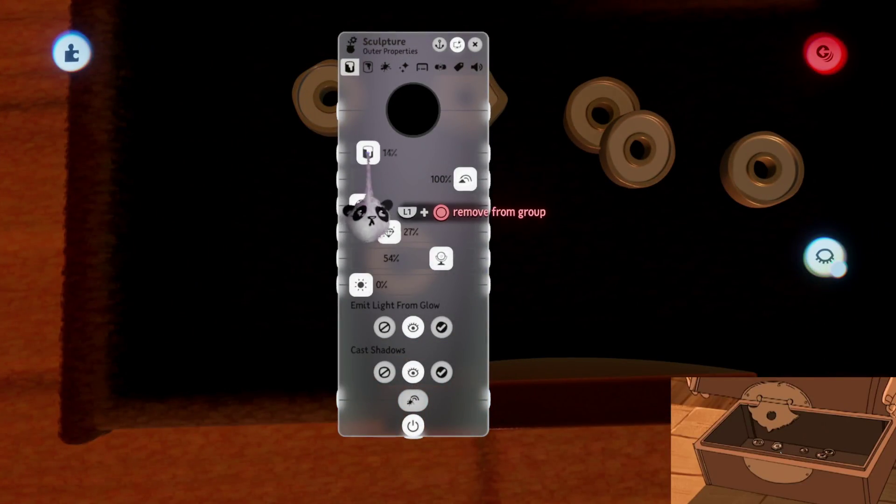
{"action": "key", "text": "Escape"}
{"action": "right_click", "coordinate": [403, 262]}
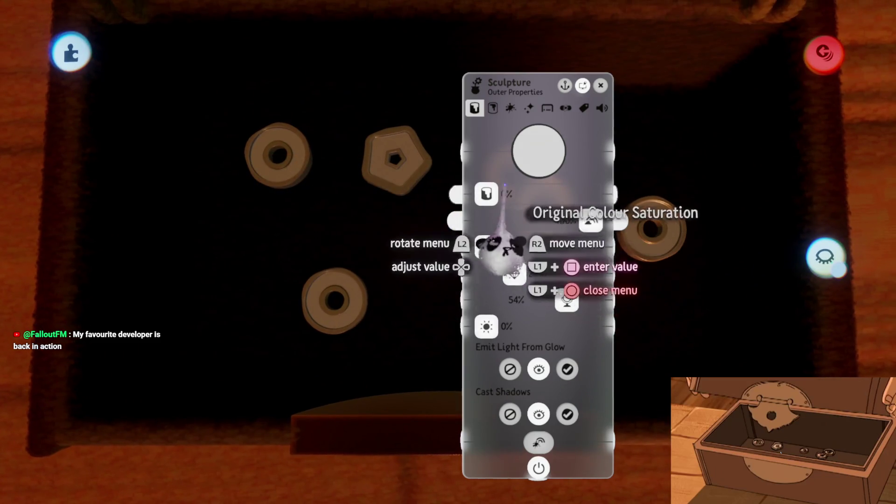
{"action": "key", "text": "Tab"}
{"action": "mouse_move", "coordinate": [530, 243]}
{"action": "left_mouse_down"}
{"action": "mouse_move", "coordinate": [536, 220]}
{"action": "mouse_move", "coordinate": [481, 380]}
{"action": "mouse_move", "coordinate": [493, 259]}
{"action": "left_mouse_up"}
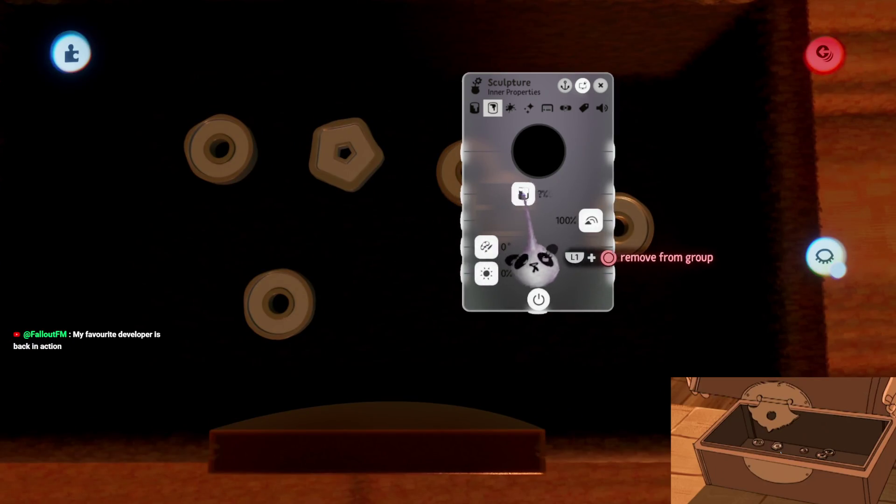
{"action": "key", "text": "Escape"}
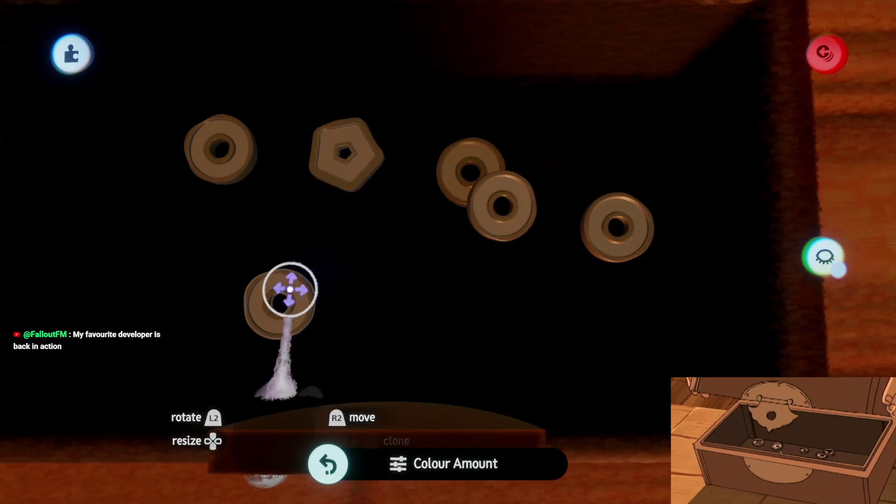
Lower the colour amount on the lower-left donut weight
{"action": "left_click", "coordinate": [282, 299]}
{"action": "key", "text": "Escape"}
{"action": "left_click", "coordinate": [281, 311]}
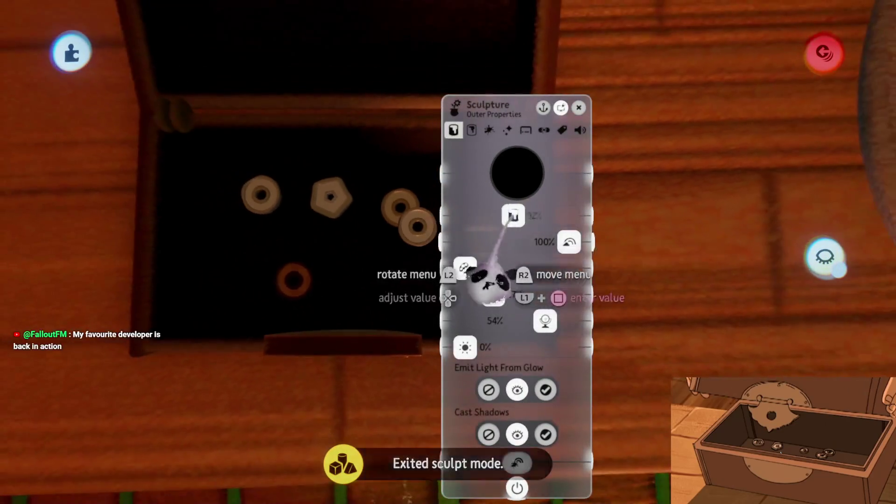
{"action": "left_click_drag", "start_coordinate": [518, 215], "coordinate": [476, 216]}
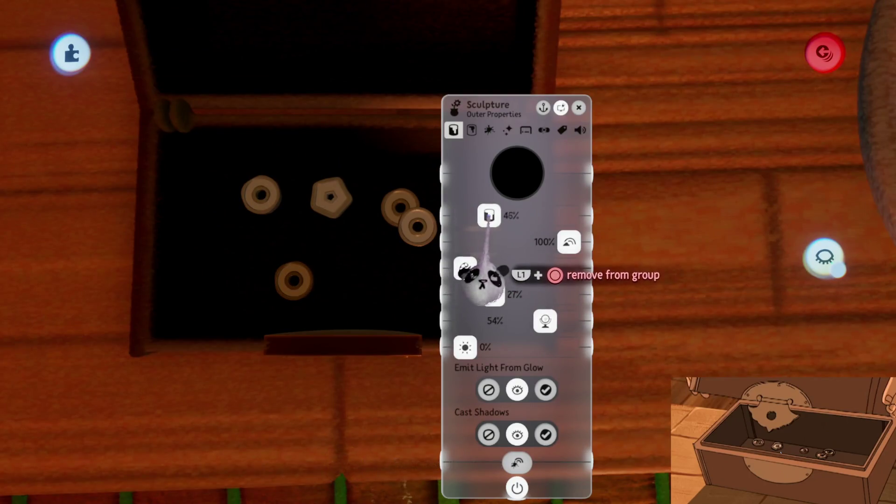
{"action": "key", "text": "Escape"}
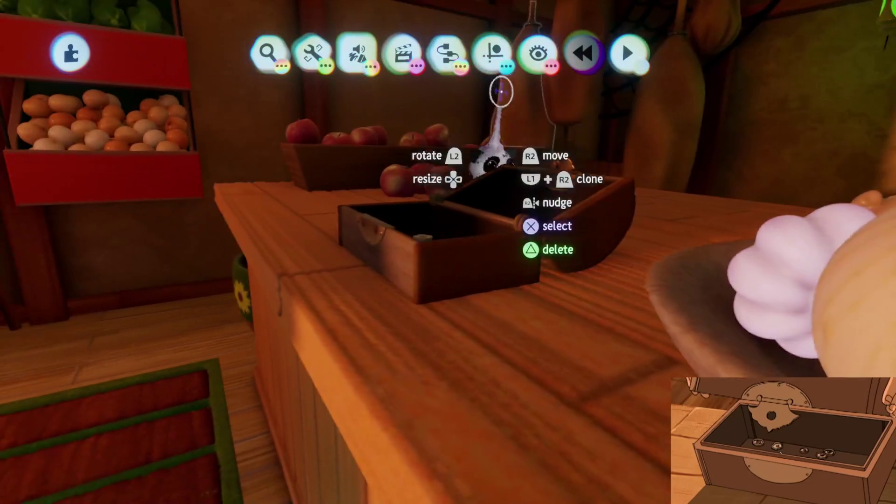
{"action": "left_click", "coordinate": [501, 92]}
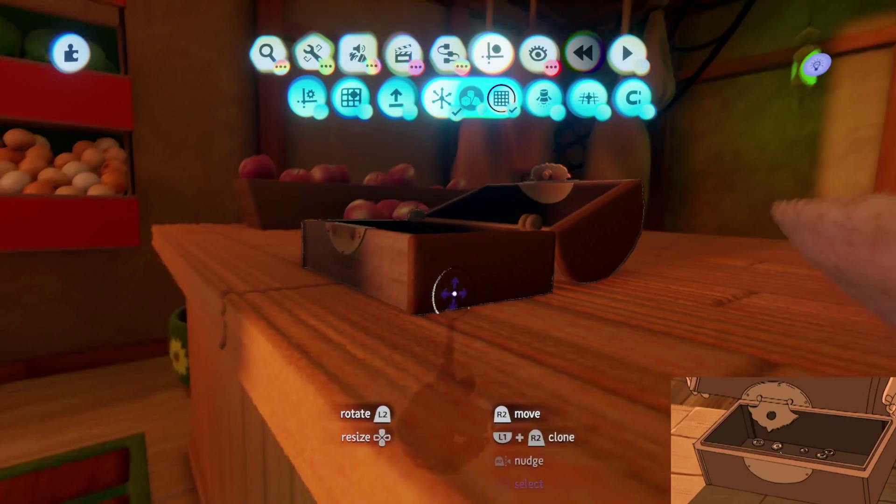
Rotate the box lid about 37° further open and stamp another disc copy inside the box
{"action": "key", "text": "Escape"}
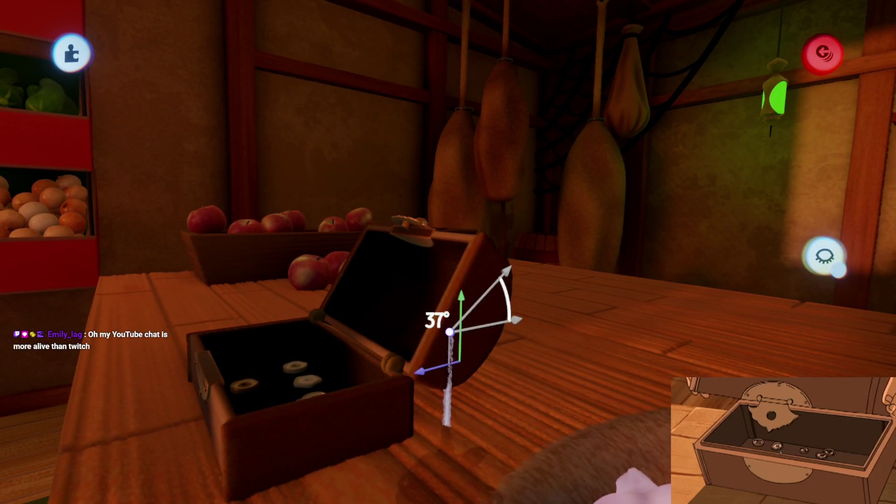
{"action": "left_click_drag", "start_coordinate": [450, 332], "coordinate": [387, 396]}
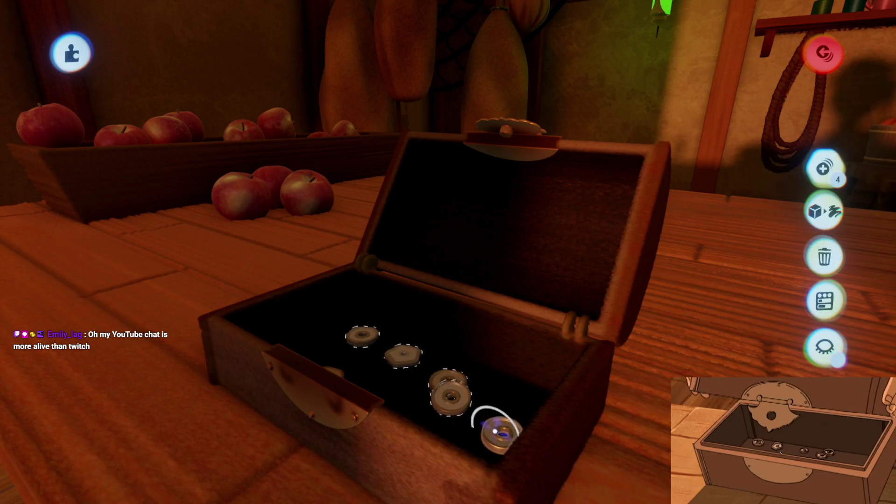
{"action": "left_click", "coordinate": [496, 432]}
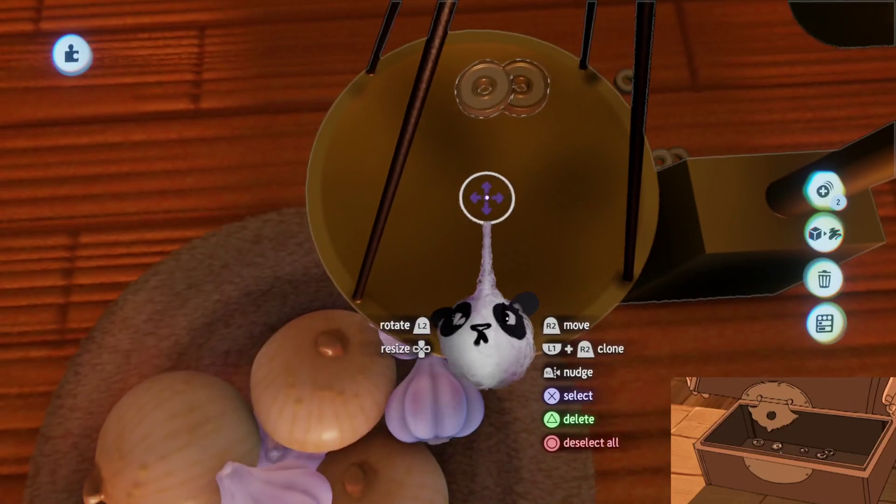
Select the scale-pan weights and turn the washer to sit beside the pentagon weight
{"action": "left_click", "coordinate": [487, 198]}
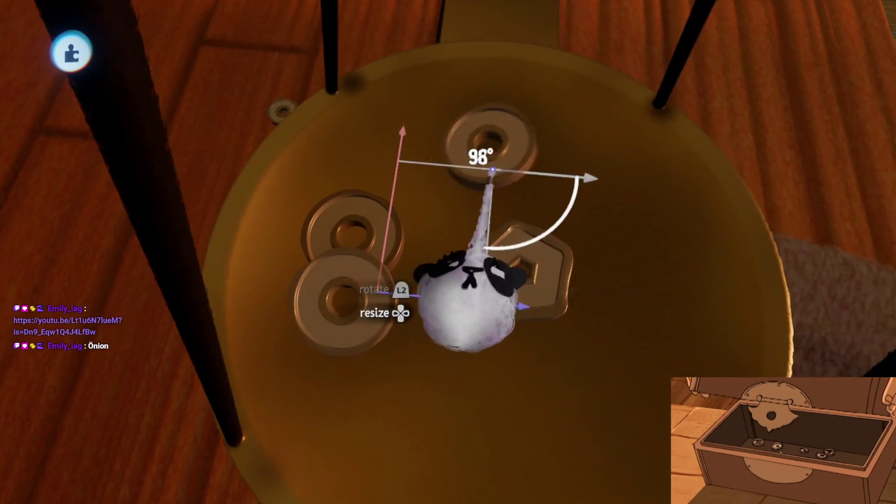
{"action": "left_click_drag", "start_coordinate": [473, 372], "coordinate": [560, 369]}
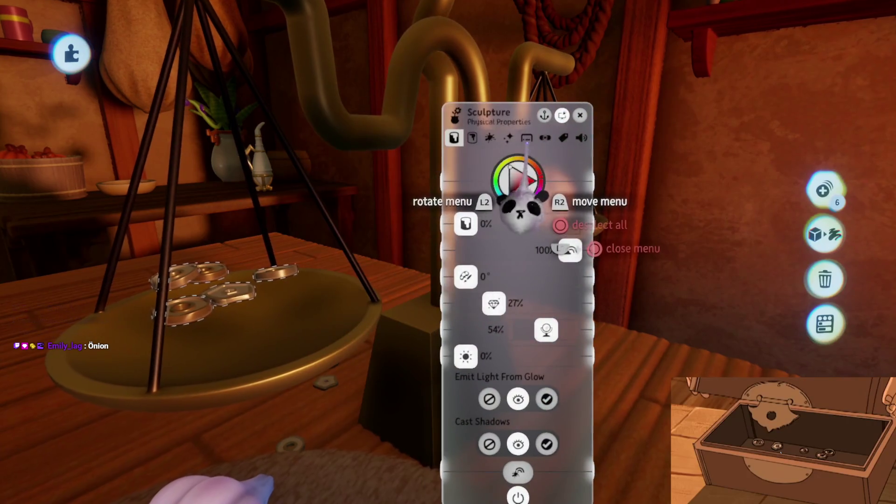
Set the weights' Density to 50.0% for a 0.196 kg mass, then recheck their physical properties
{"action": "left_click", "coordinate": [526, 137]}
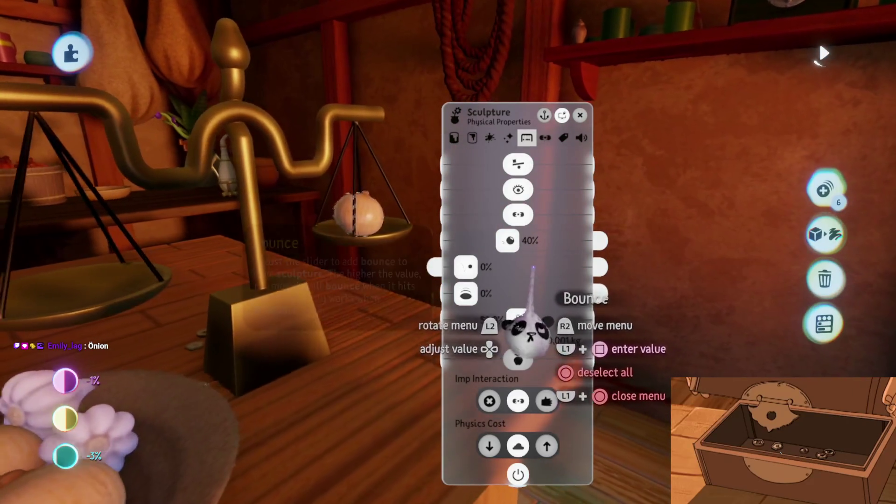
{"action": "mouse_move", "coordinate": [530, 354]}
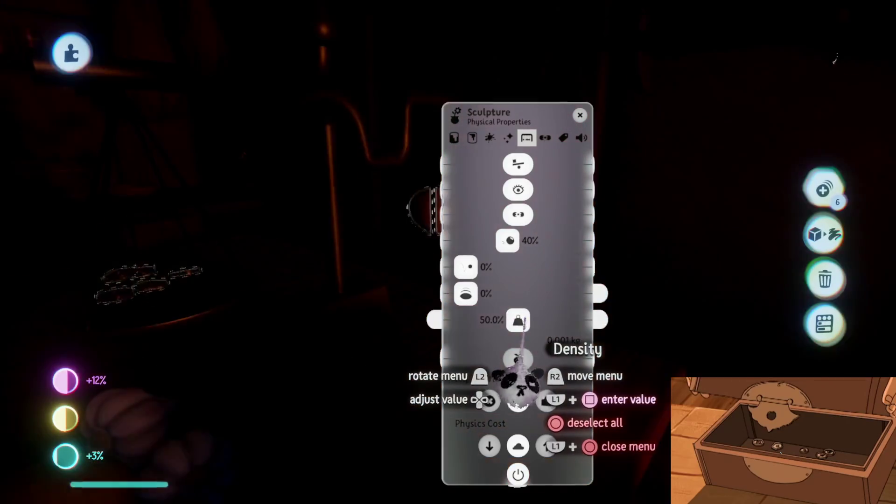
{"action": "mouse_move", "coordinate": [519, 328]}
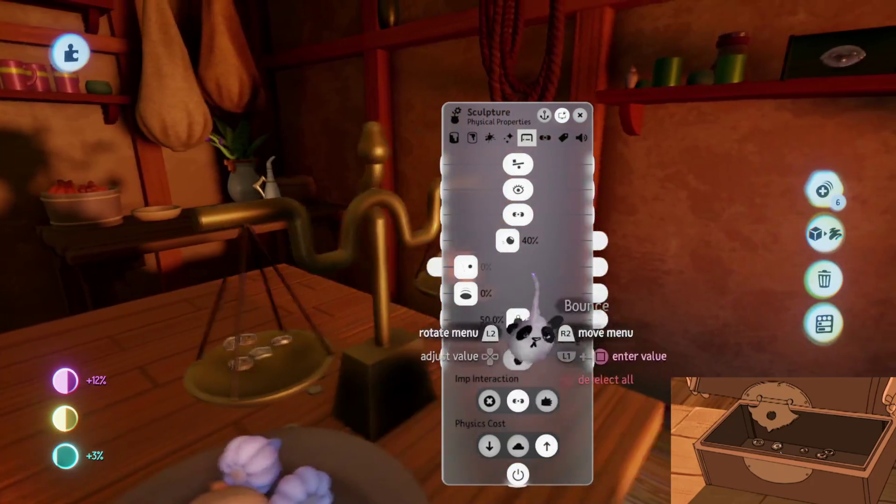
{"action": "key", "text": "Escape"}
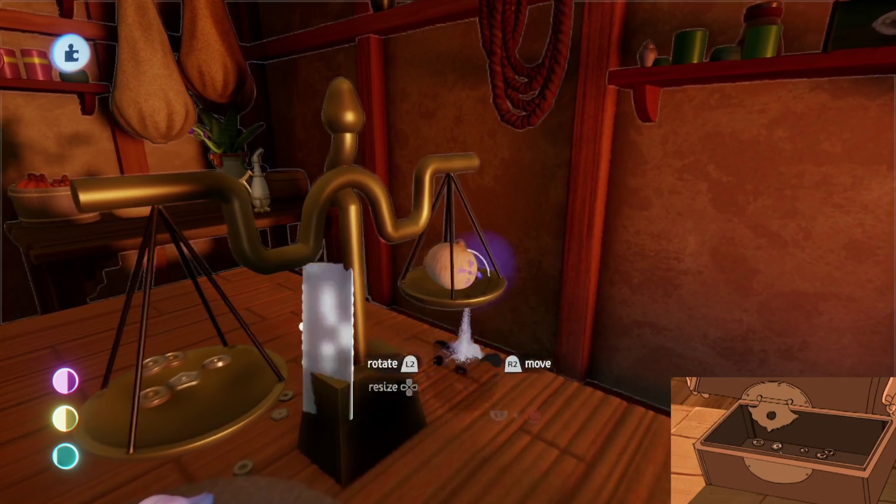
{"action": "key", "text": "Escape"}
{"action": "left_click", "coordinate": [463, 266]}
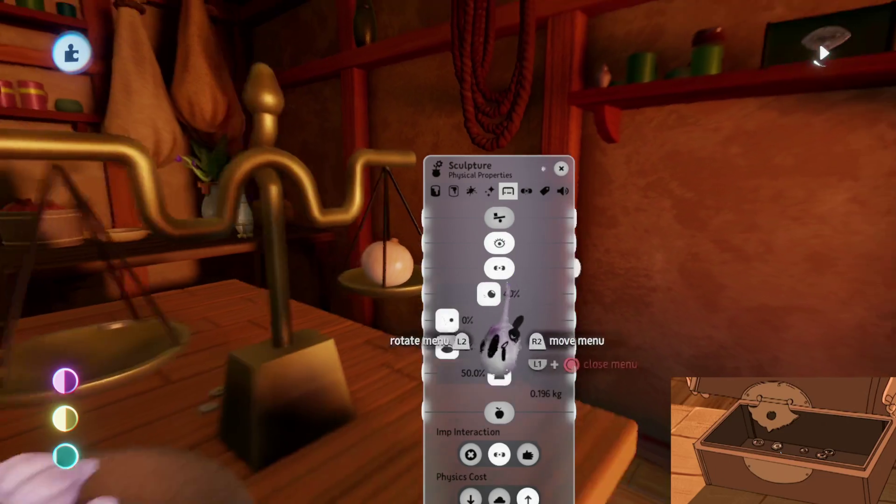
{"action": "key", "text": "Escape"}
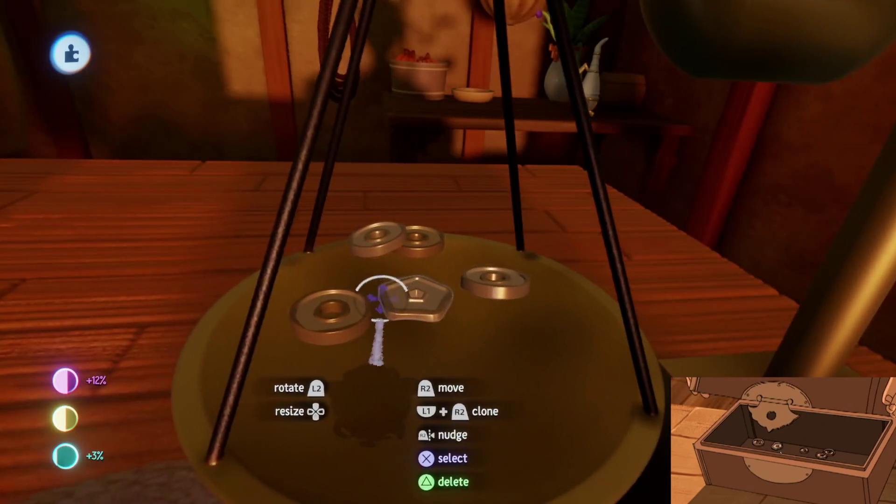
Select all five weights on the left scale pan and shift them across the pan
{"action": "left_click", "coordinate": [350, 302]}
{"action": "mouse_move", "coordinate": [374, 236]}
{"action": "left_mouse_down"}
{"action": "mouse_move", "coordinate": [456, 296]}
{"action": "mouse_move", "coordinate": [491, 289]}
{"action": "left_mouse_up"}
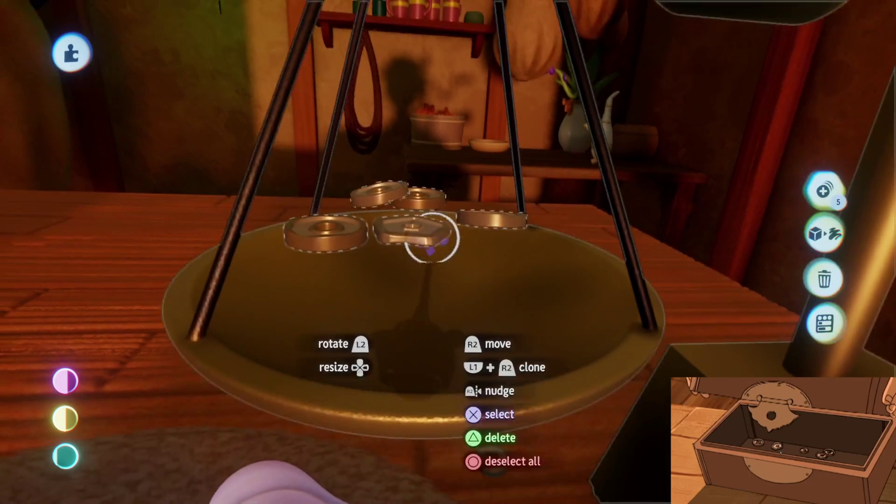
{"action": "left_click_drag", "start_coordinate": [430, 236], "coordinate": [427, 311]}
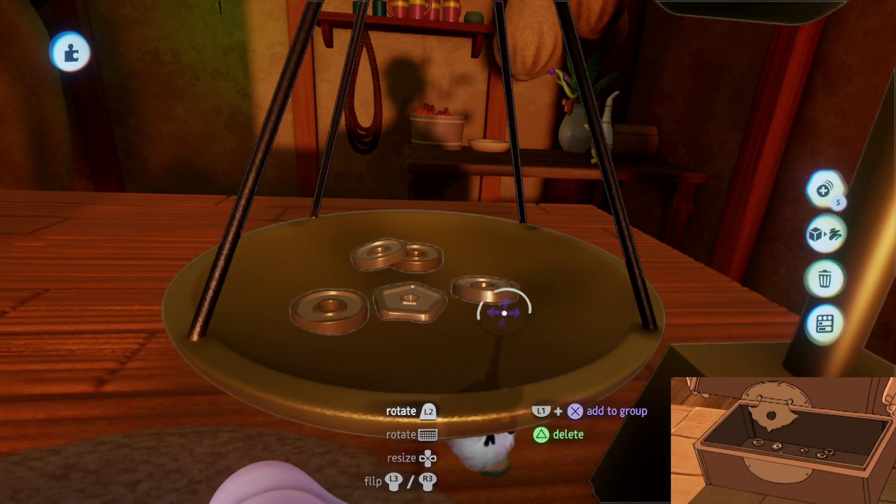
{"action": "key", "text": "Escape"}
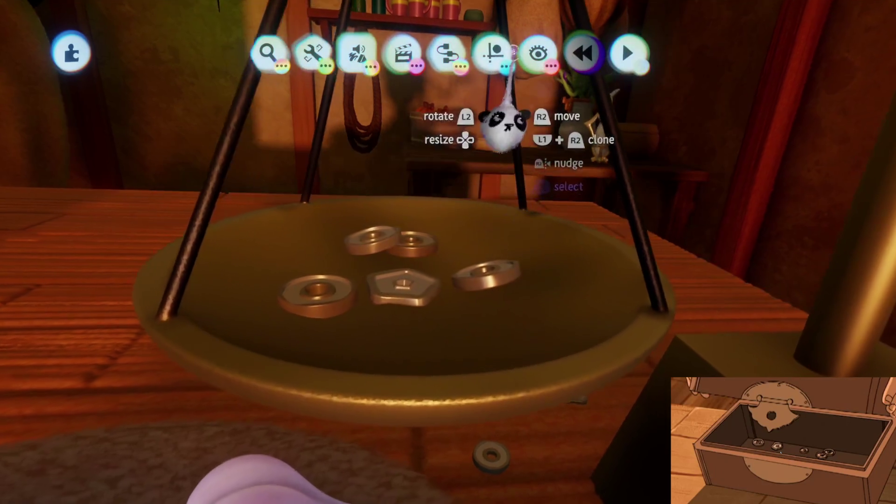
Lift one weight off the stacked pair on the left pan
{"action": "scroll", "coordinate": [504, 123], "scroll_direction": "up", "scroll_amount": 5}
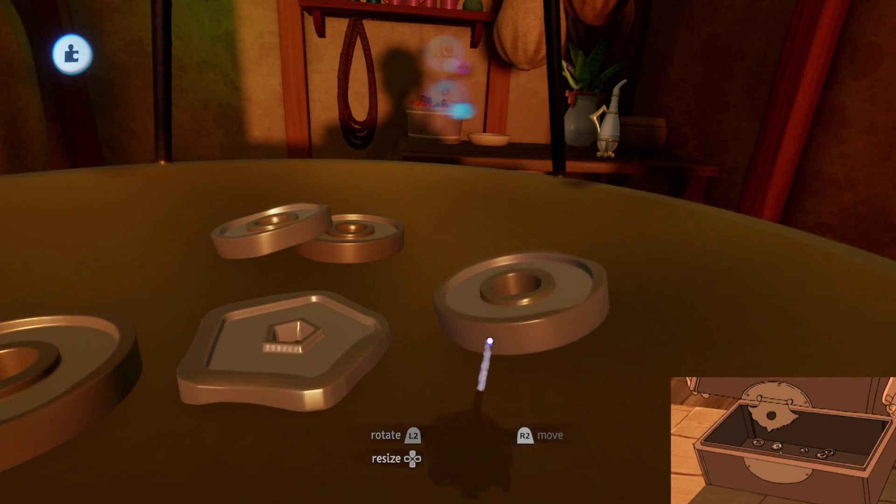
{"action": "left_click", "coordinate": [316, 224]}
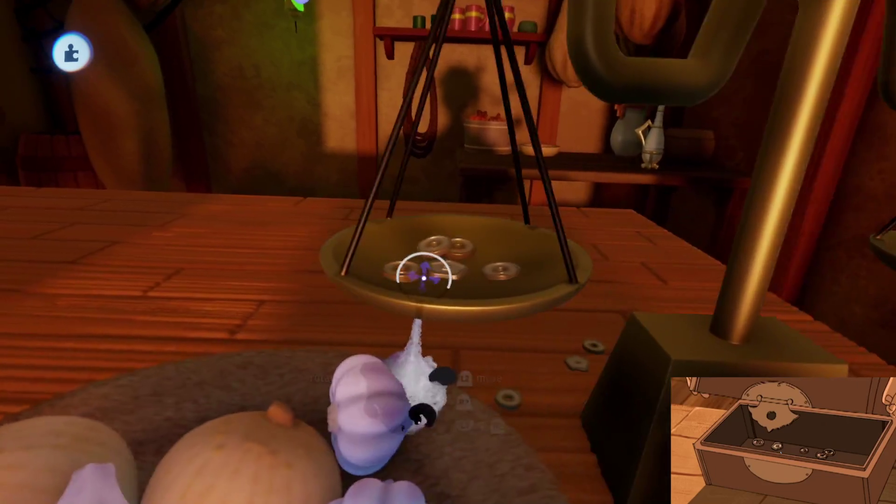
{"action": "mouse_move", "coordinate": [430, 266]}
{"action": "left_mouse_down"}
{"action": "mouse_move", "coordinate": [404, 255]}
{"action": "mouse_move", "coordinate": [435, 285]}
{"action": "left_mouse_up"}
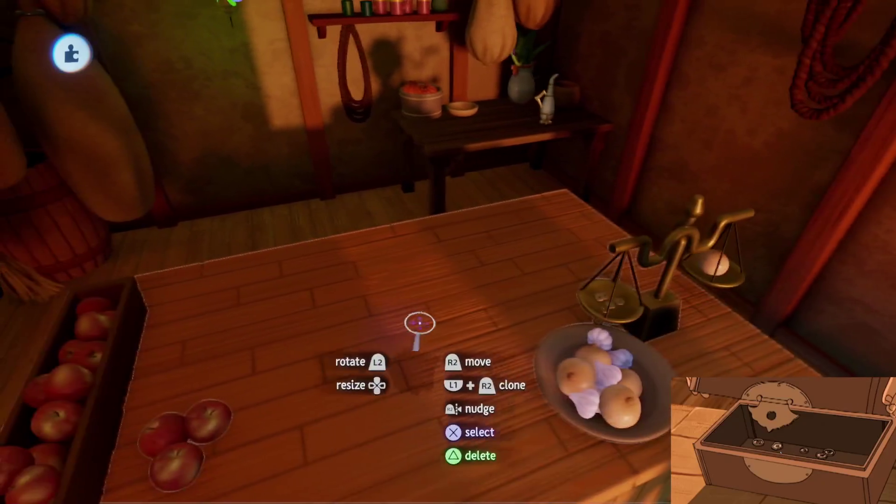
Drop an apple onto the scale's right-hand pan, opposite the weights
{"action": "mouse_move", "coordinate": [433, 333]}
{"action": "left_mouse_down"}
{"action": "mouse_move", "coordinate": [467, 257]}
{"action": "mouse_move", "coordinate": [458, 306]}
{"action": "mouse_move", "coordinate": [488, 308]}
{"action": "mouse_move", "coordinate": [491, 257]}
{"action": "left_mouse_up"}
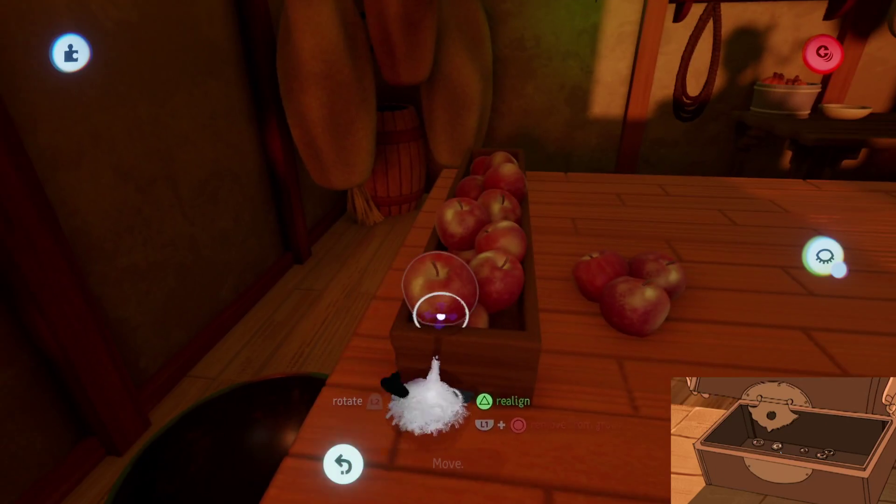
{"action": "mouse_move", "coordinate": [440, 317]}
{"action": "left_mouse_down"}
{"action": "mouse_move", "coordinate": [486, 300]}
{"action": "mouse_move", "coordinate": [486, 290]}
{"action": "mouse_move", "coordinate": [486, 309]}
{"action": "mouse_move", "coordinate": [498, 306]}
{"action": "mouse_move", "coordinate": [459, 359]}
{"action": "left_mouse_up"}
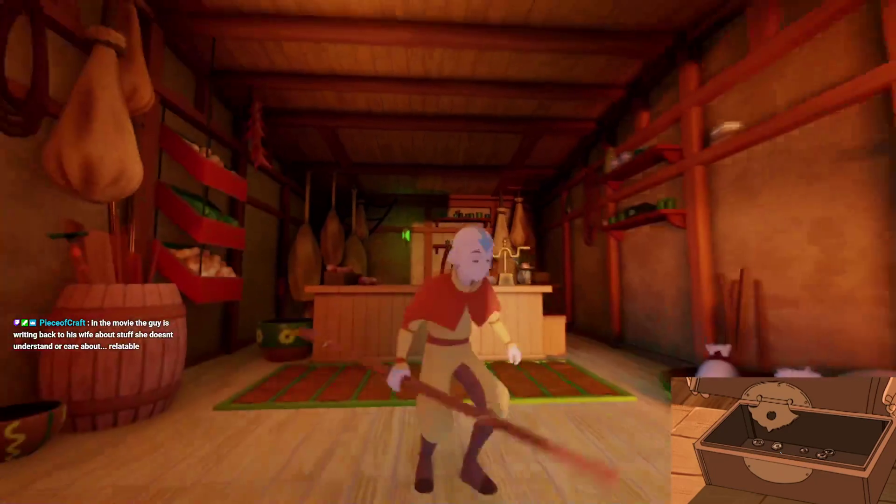
Stop play testing and save Haru's Mom's Shop as a new PRIVATE online version
{"action": "key", "text": "Escape"}
{"action": "left_click", "coordinate": [217, 354]}
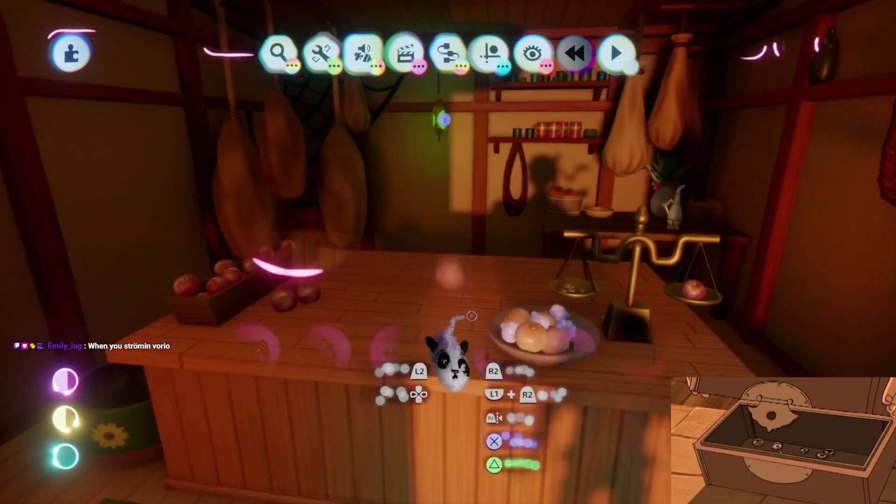
{"action": "key", "text": "Escape"}
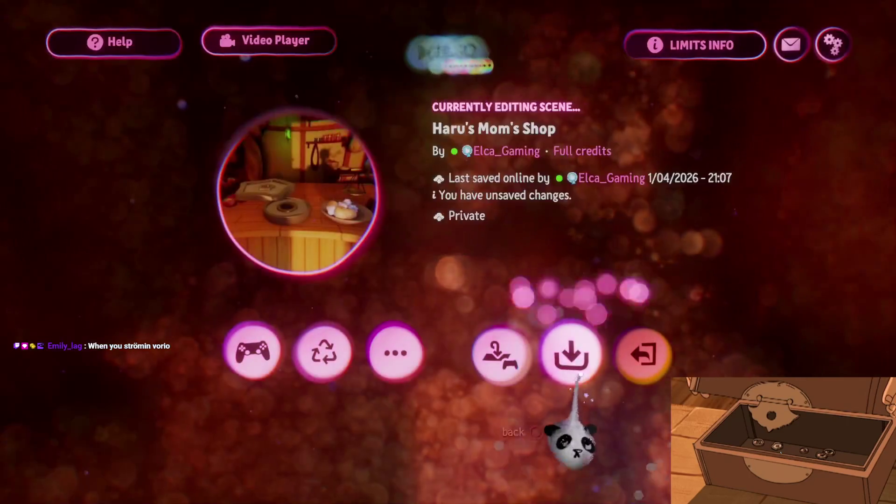
{"action": "left_click", "coordinate": [570, 351]}
{"action": "left_click", "coordinate": [724, 267]}
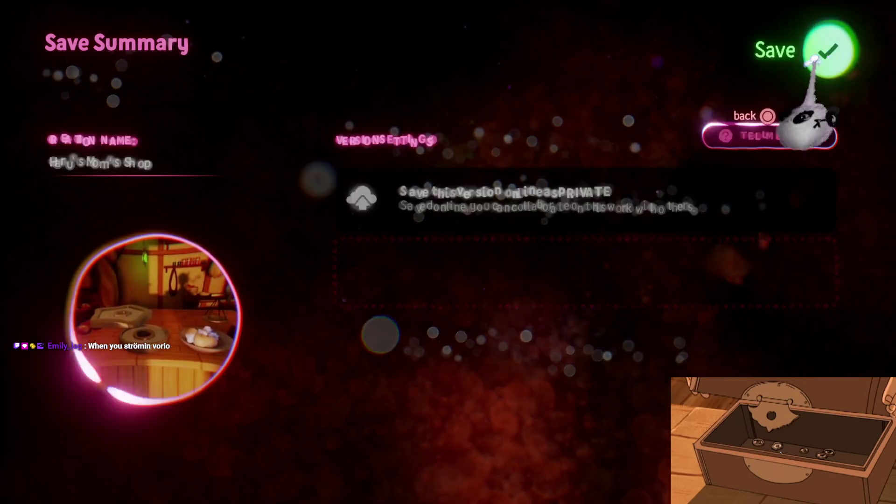
{"action": "left_click", "coordinate": [821, 48]}
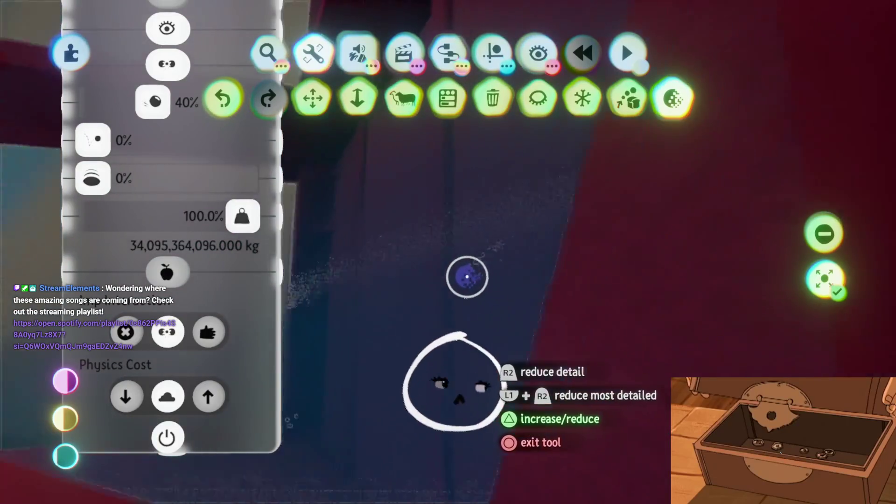
Reduce the sculpture's detail twice with the Reduce Detail tool
{"action": "key", "text": "Escape"}
{"action": "key", "text": "Escape"}
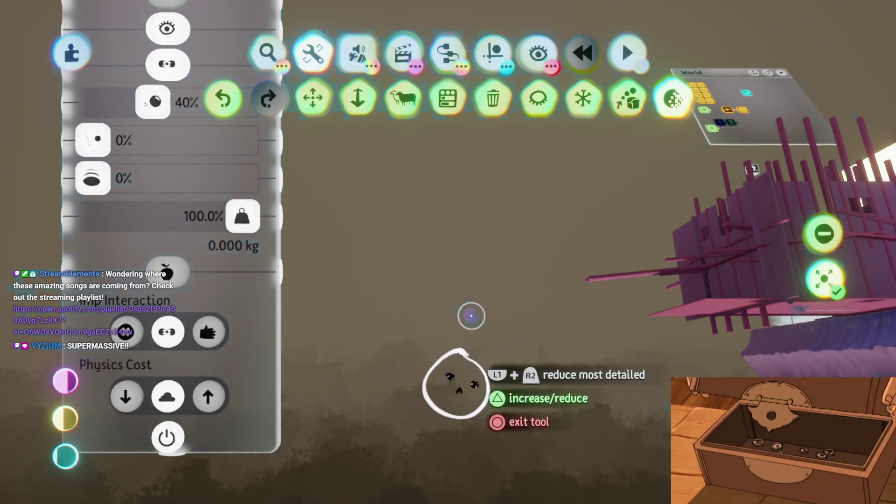
{"action": "left_click", "coordinate": [467, 308]}
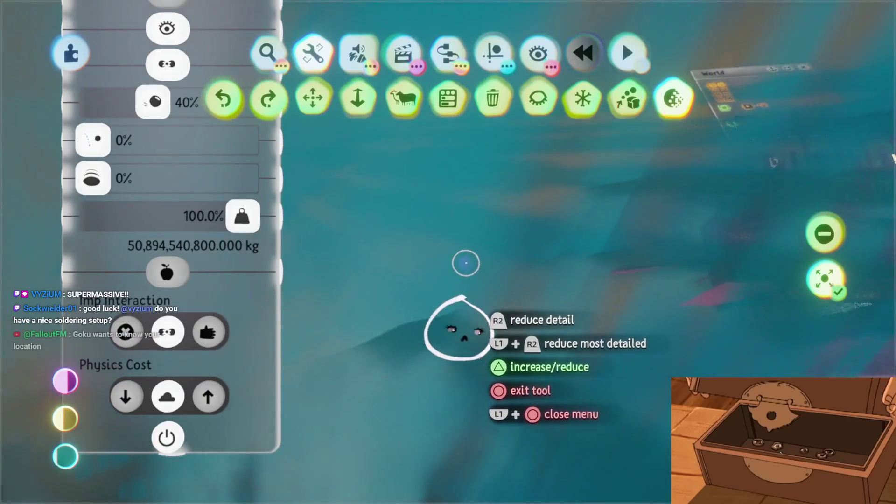
{"action": "left_click", "coordinate": [452, 327]}
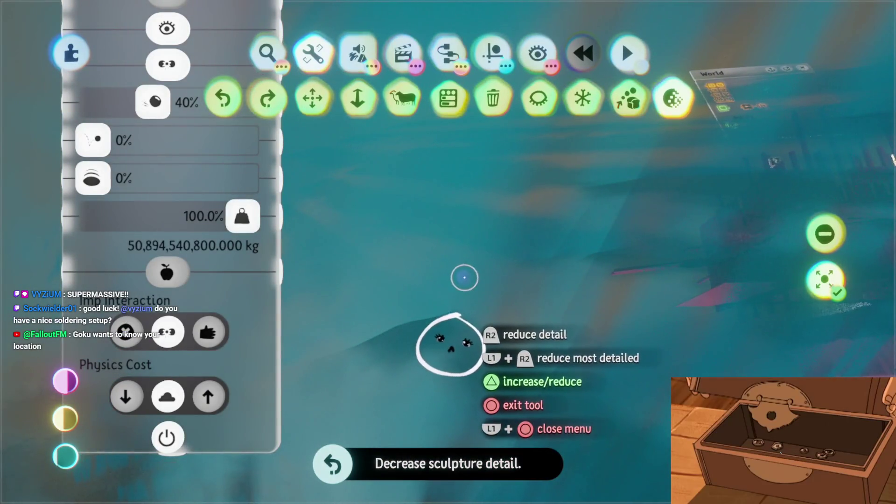
Leave the sculpting tool, bring up the scene menu and choose Exit Creation
{"action": "key", "text": "Escape"}
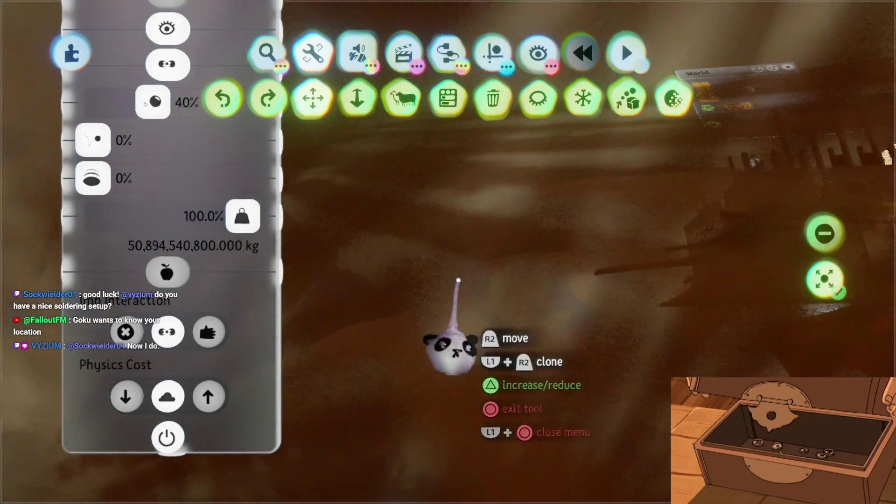
{"action": "key", "text": "Escape"}
{"action": "left_click", "coordinate": [658, 356]}
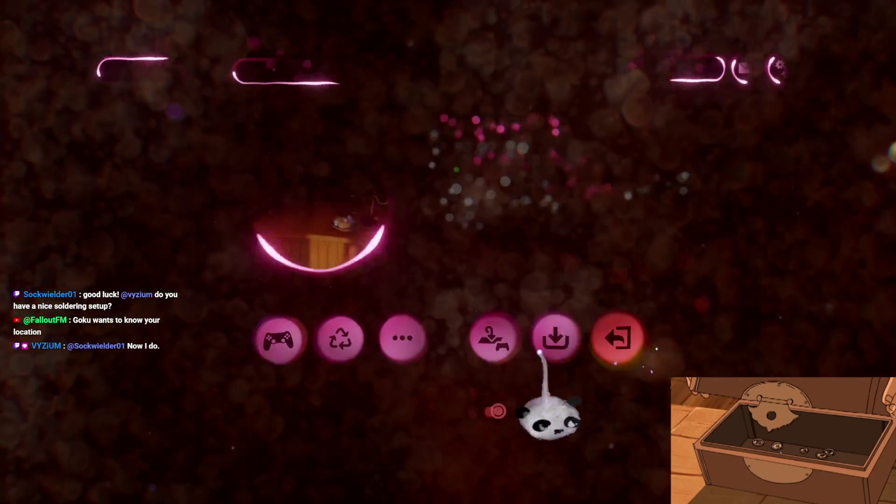
Exit Haru's Mom's Shop without saving and go back to My Creations
{"action": "left_click", "coordinate": [283, 301]}
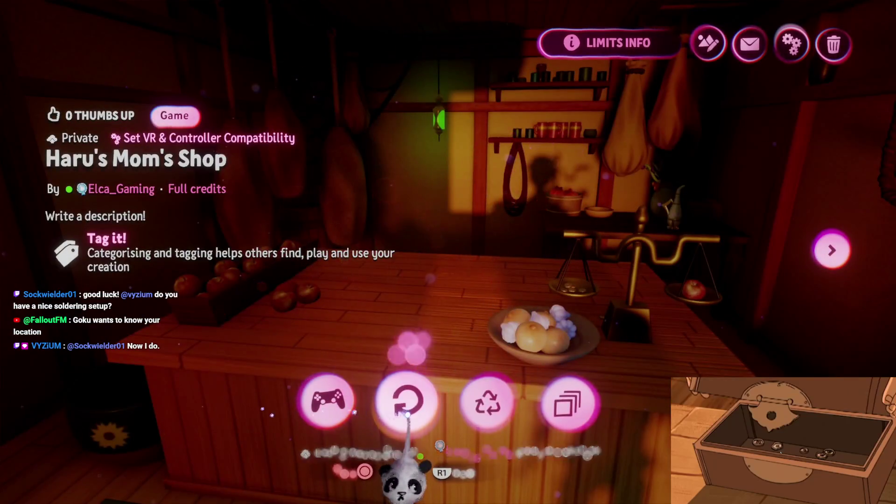
{"action": "left_click", "coordinate": [407, 403]}
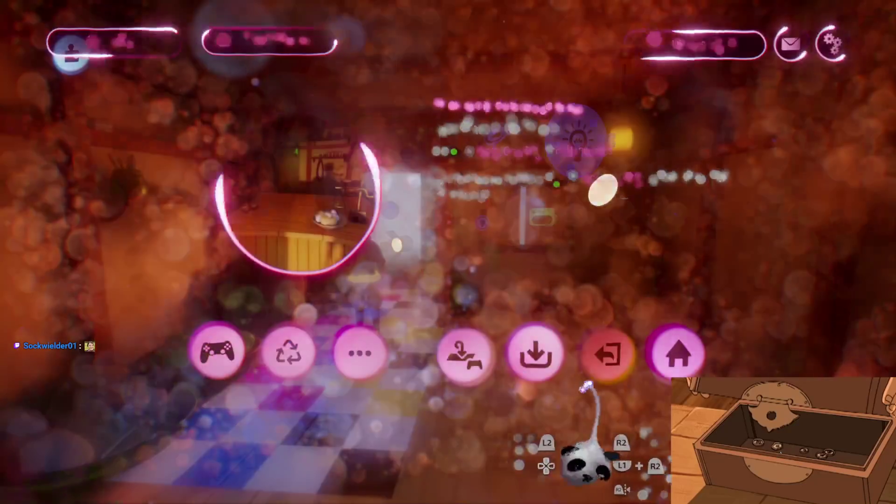
{"action": "left_click", "coordinate": [613, 355]}
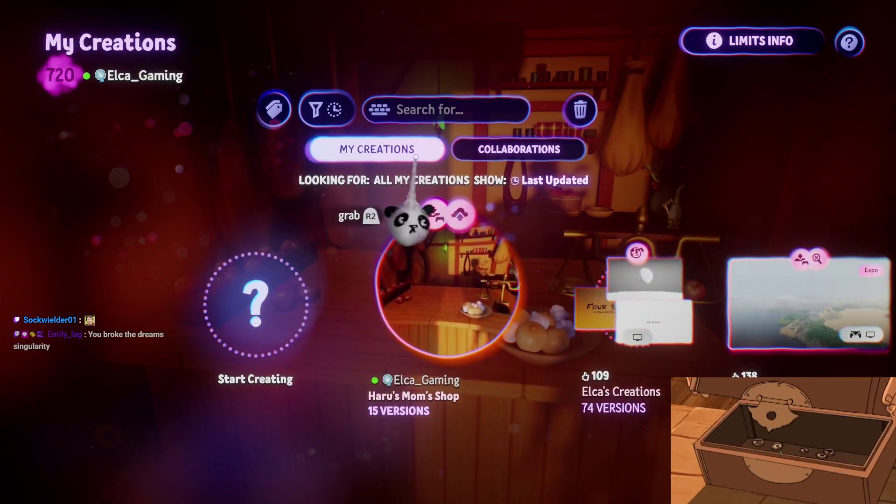
Find and open the Northern Airtemple | Mechanist Office [B1E17] page in My Creations
{"action": "scroll", "coordinate": [450, 336], "scroll_direction": "right", "scroll_amount": 3}
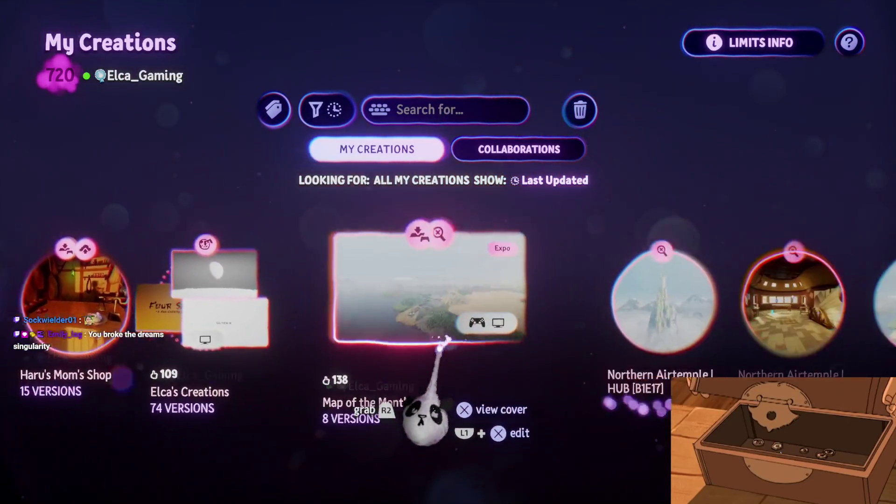
{"action": "scroll", "coordinate": [450, 421], "scroll_direction": "right", "scroll_amount": 2}
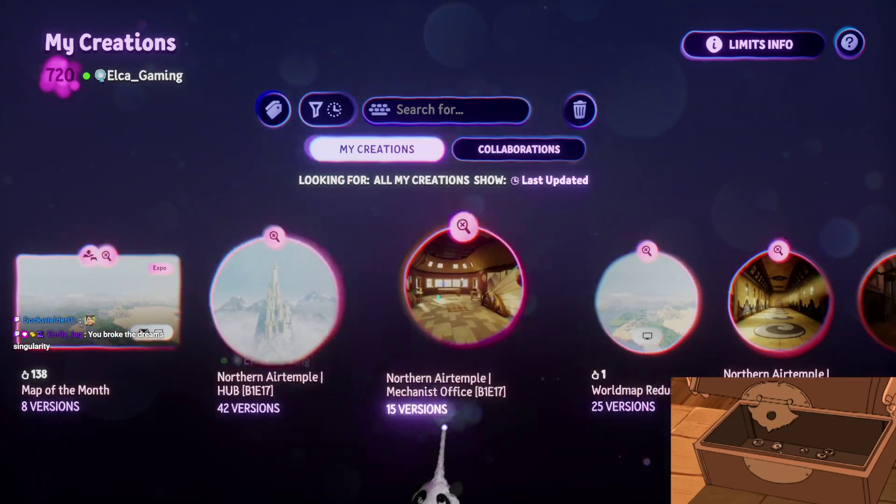
{"action": "scroll", "coordinate": [449, 426], "scroll_direction": "right", "scroll_amount": 1}
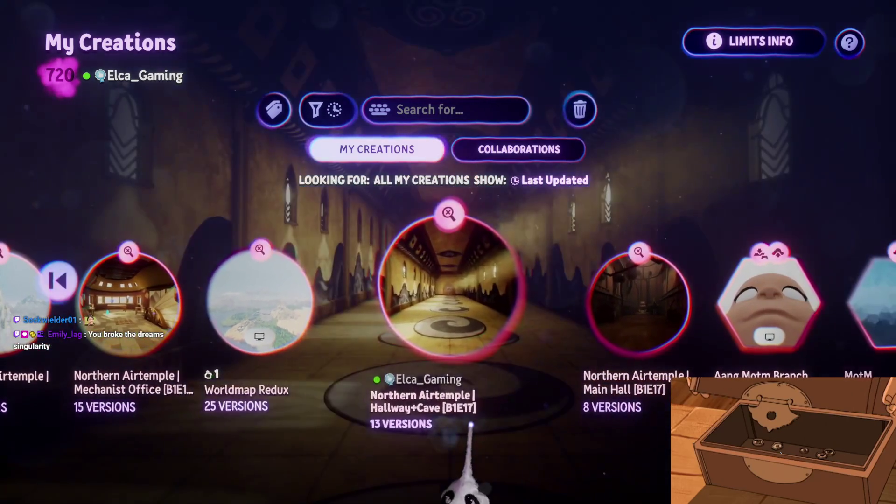
{"action": "scroll", "coordinate": [467, 425], "scroll_direction": "left", "scroll_amount": 1}
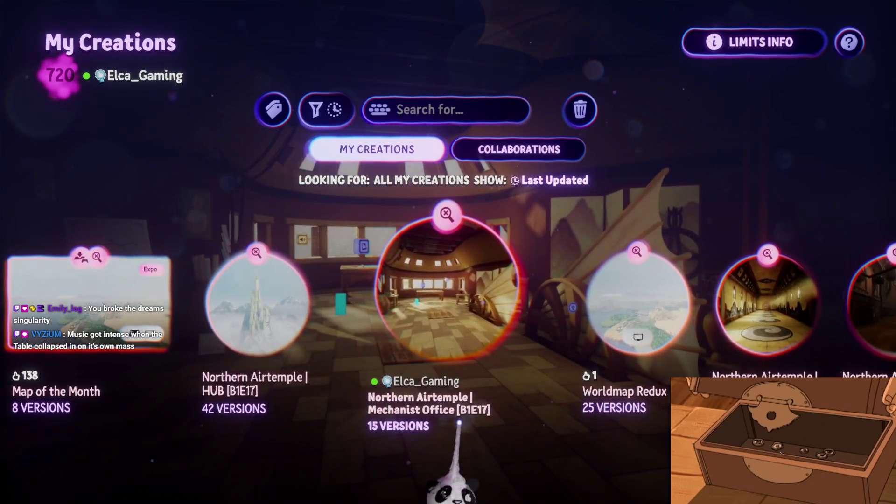
{"action": "left_click", "coordinate": [446, 348]}
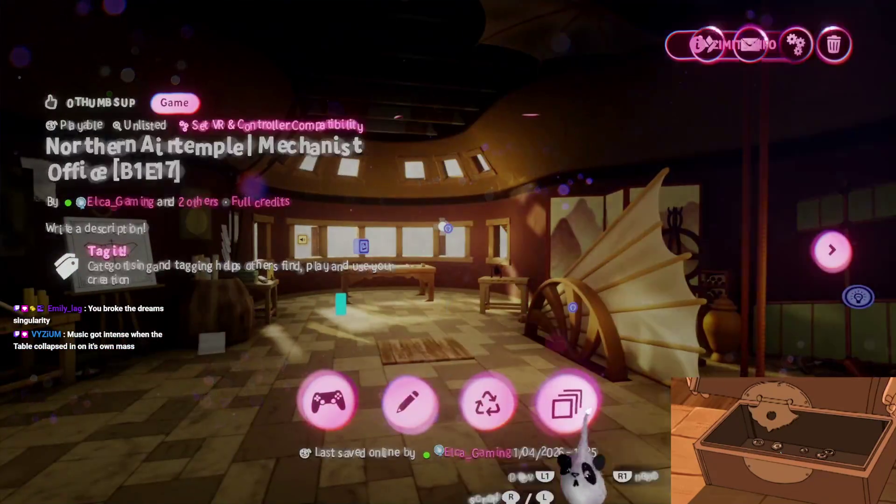
Open the 12/07/2023 saved version of the Mechanist Office in edit mode
{"action": "left_click", "coordinate": [573, 403]}
{"action": "scroll", "coordinate": [288, 413], "scroll_direction": "right", "scroll_amount": 2}
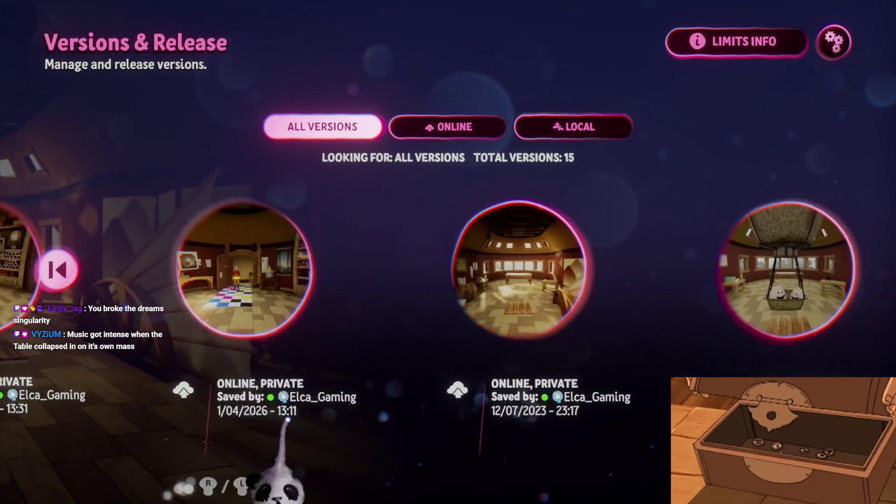
{"action": "left_click", "coordinate": [412, 300]}
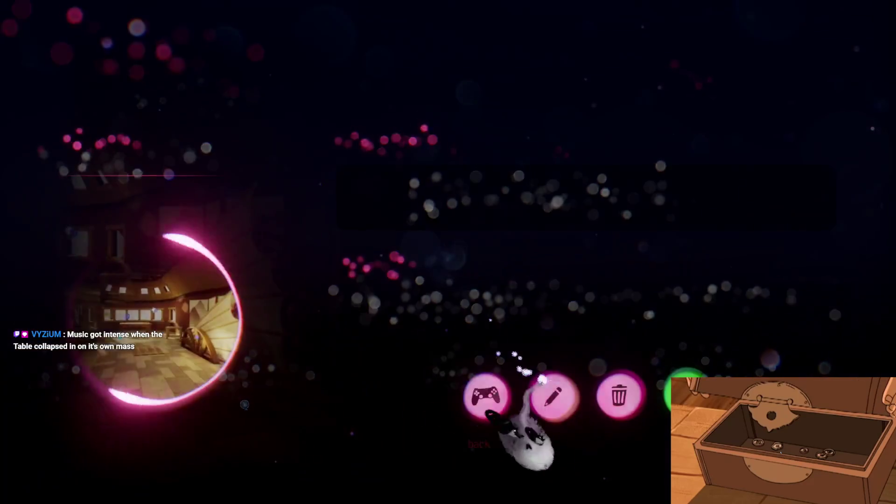
{"action": "left_click", "coordinate": [553, 394]}
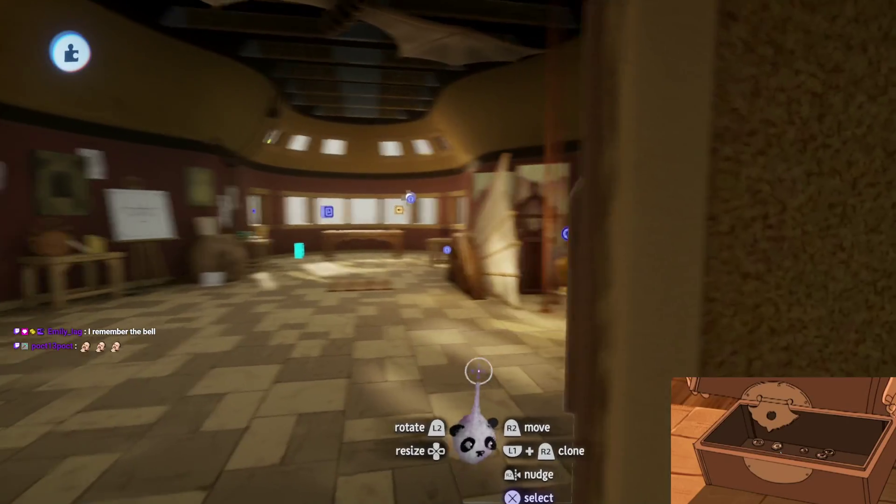
{"action": "key", "text": "Escape"}
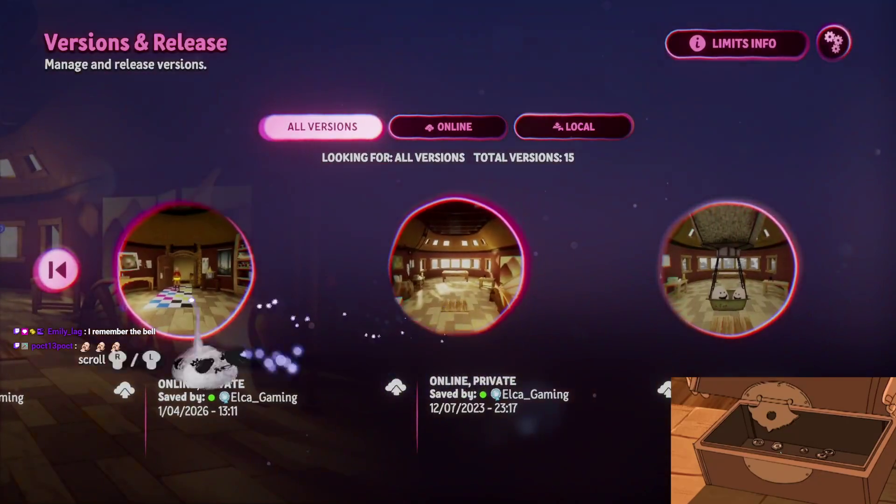
Briefly play the Mechanist Office, then open Northern Airtemple | Hallway+Cave [B1E17] for editing
{"action": "left_click", "coordinate": [242, 279]}
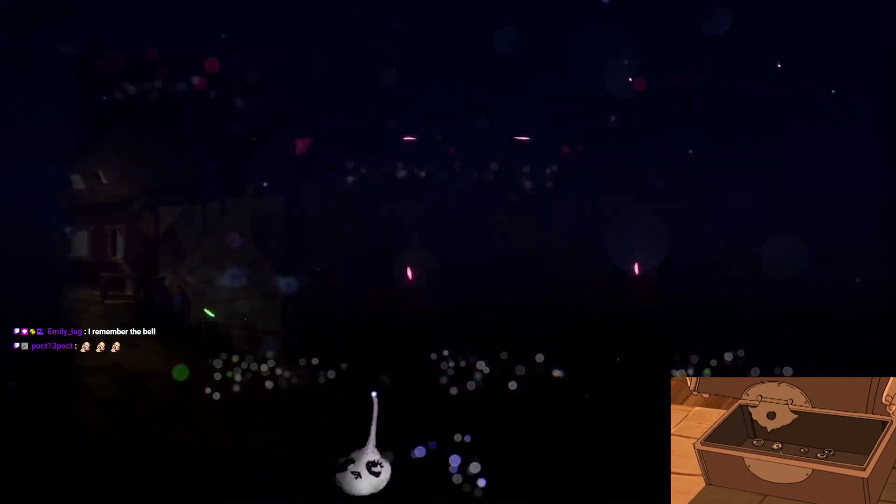
{"action": "left_click", "coordinate": [482, 395]}
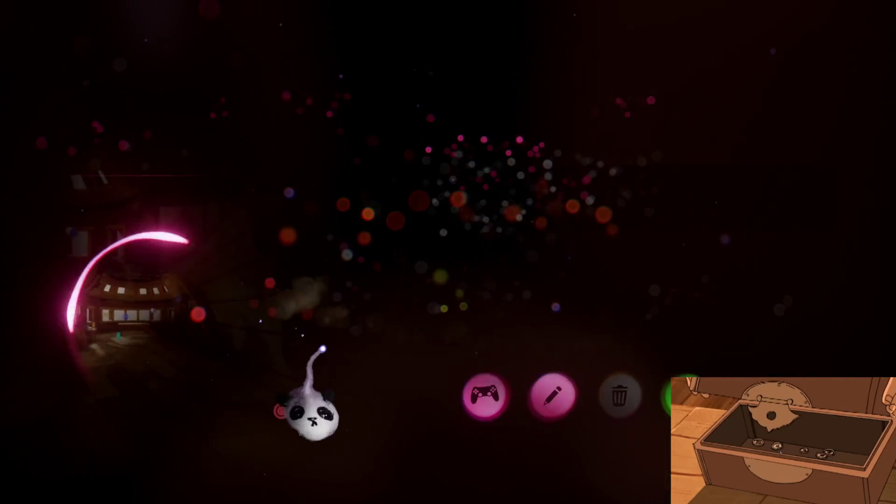
{"action": "key", "text": "Escape"}
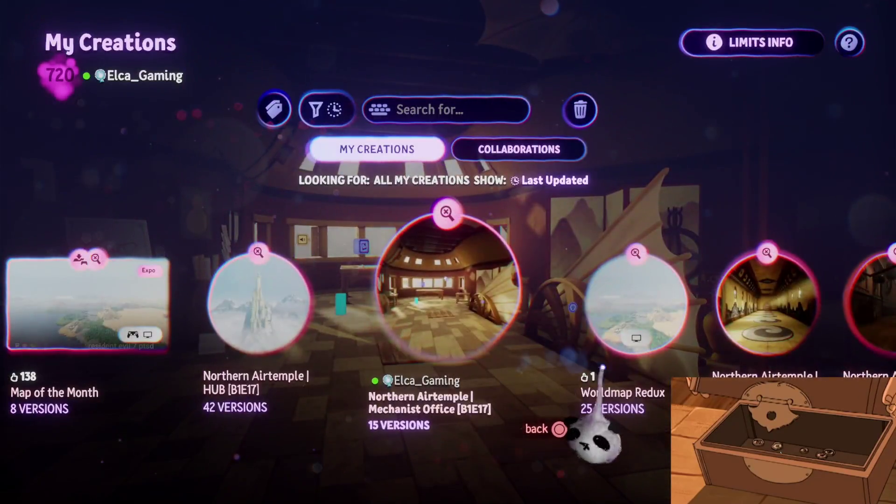
{"action": "left_click", "coordinate": [756, 308]}
{"action": "left_click", "coordinate": [406, 397]}
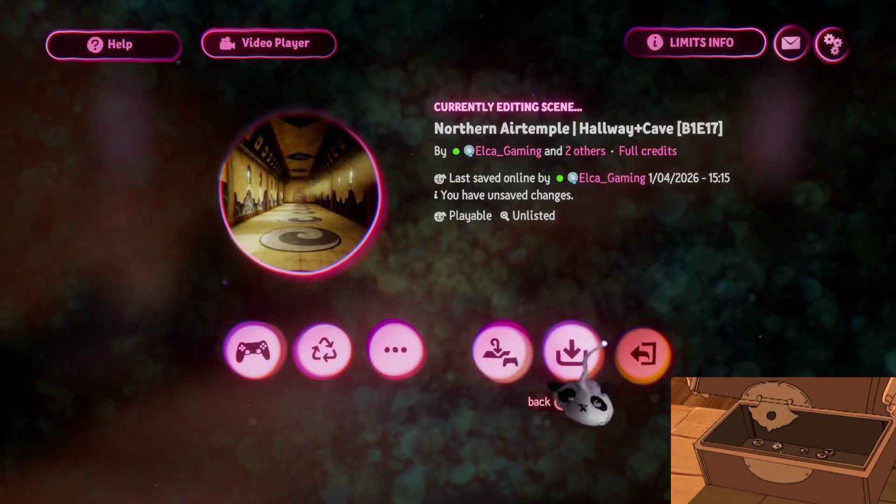
Leave the Hallway+Cave scene and open the Mechanist Office in edit mode
{"action": "left_click", "coordinate": [645, 353]}
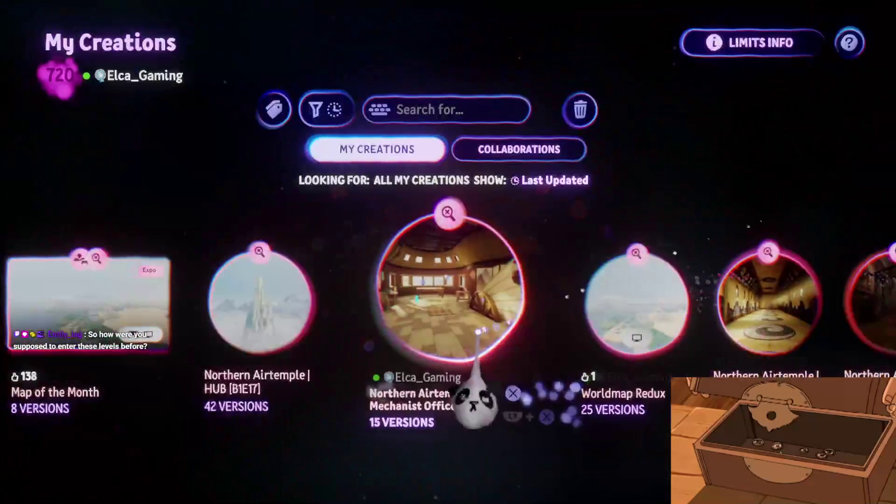
{"action": "left_click", "coordinate": [427, 335]}
{"action": "left_click", "coordinate": [410, 400]}
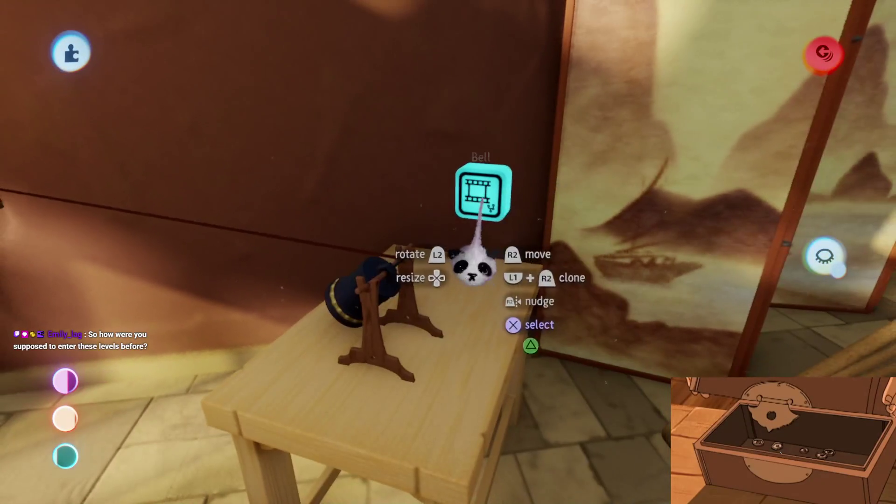
Drag the bell's Bell Swing slider to tilt the bell, then close its settings
{"action": "left_click", "coordinate": [472, 260]}
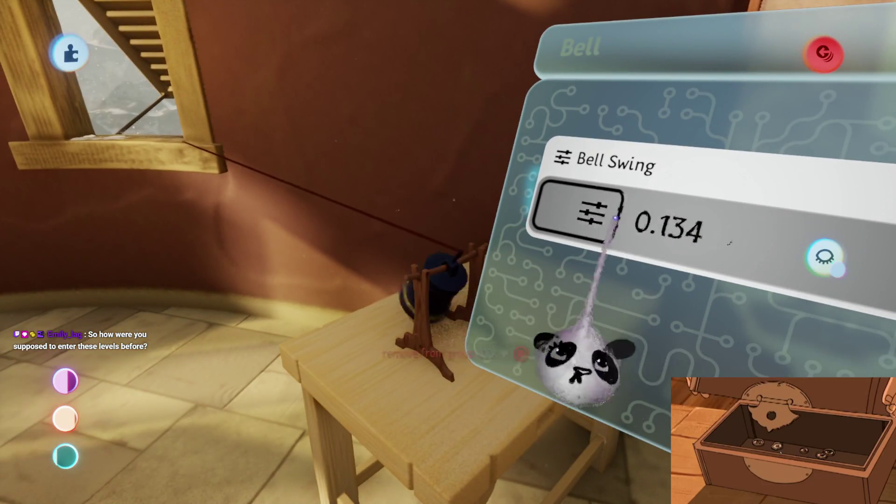
{"action": "mouse_move", "coordinate": [654, 224]}
{"action": "left_mouse_down"}
{"action": "mouse_move", "coordinate": [576, 360]}
{"action": "mouse_move", "coordinate": [820, 250]}
{"action": "mouse_move", "coordinate": [524, 376]}
{"action": "left_mouse_up"}
{"action": "key", "text": "Escape"}
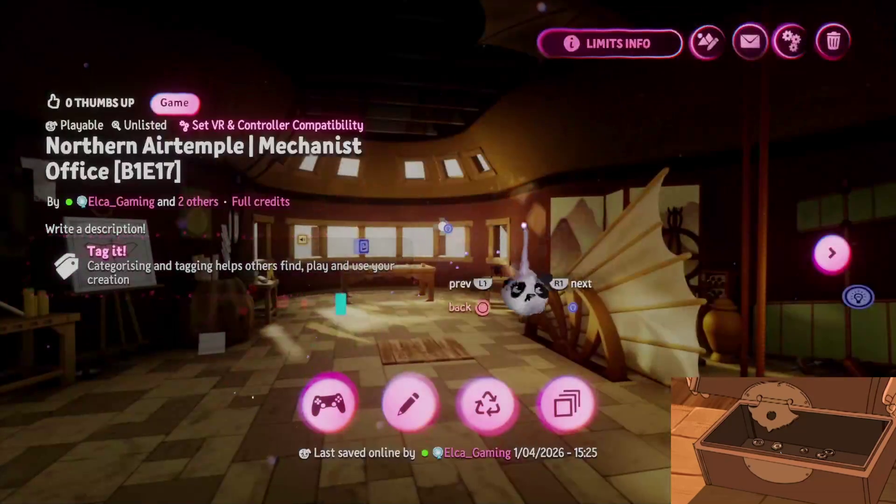
Open Northern Airtemple | HUB from My Creations in edit mode
{"action": "key", "text": "Escape"}
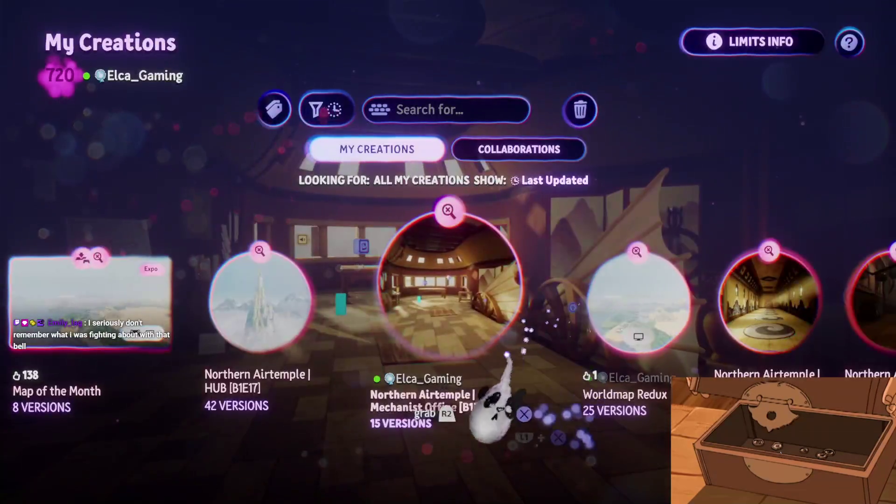
{"action": "scroll", "coordinate": [488, 400], "scroll_direction": "right", "scroll_amount": 2}
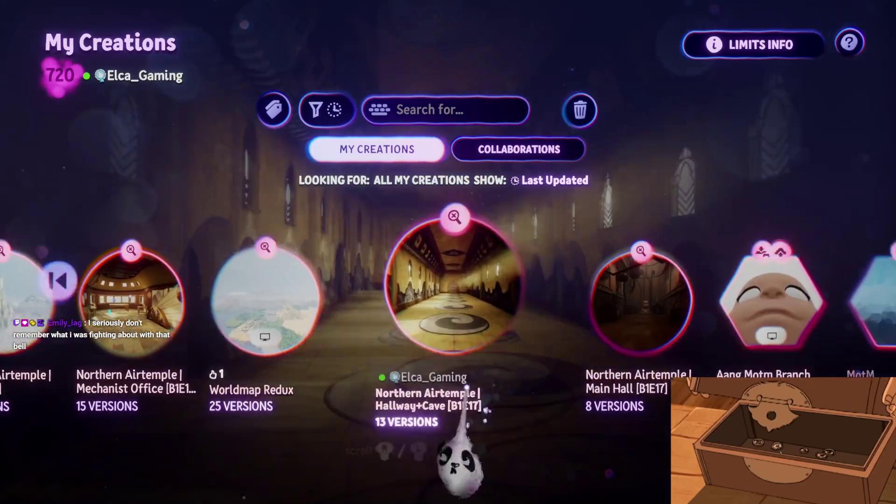
{"action": "scroll", "coordinate": [487, 400], "scroll_direction": "left", "scroll_amount": 4}
{"action": "scroll", "coordinate": [505, 293], "scroll_direction": "right", "scroll_amount": 1}
{"action": "left_click", "coordinate": [456, 298]}
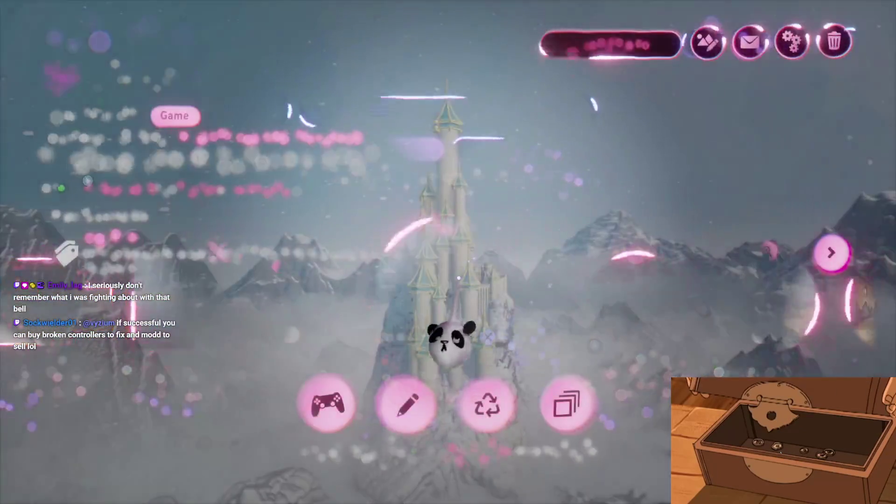
{"action": "left_click", "coordinate": [410, 402]}
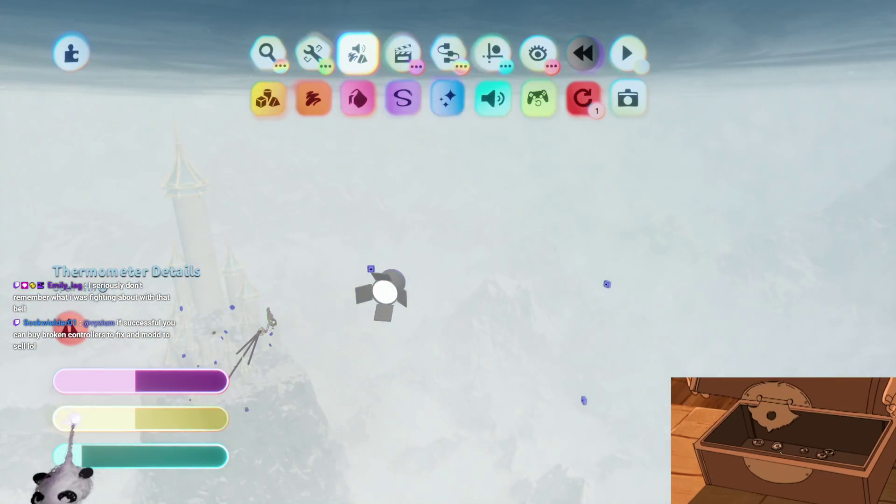
Check the Thermometer Details memory breakdown for the HUB scene, then close it
{"action": "left_click", "coordinate": [74, 419]}
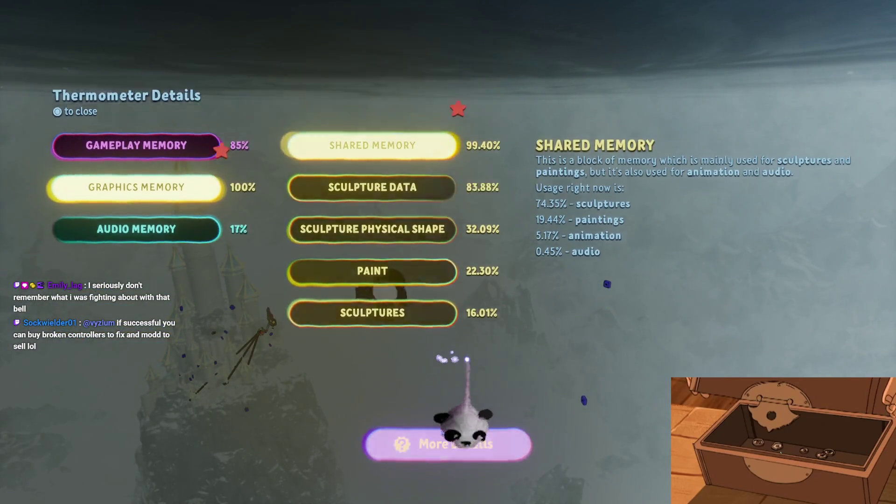
{"action": "key", "text": "Escape"}
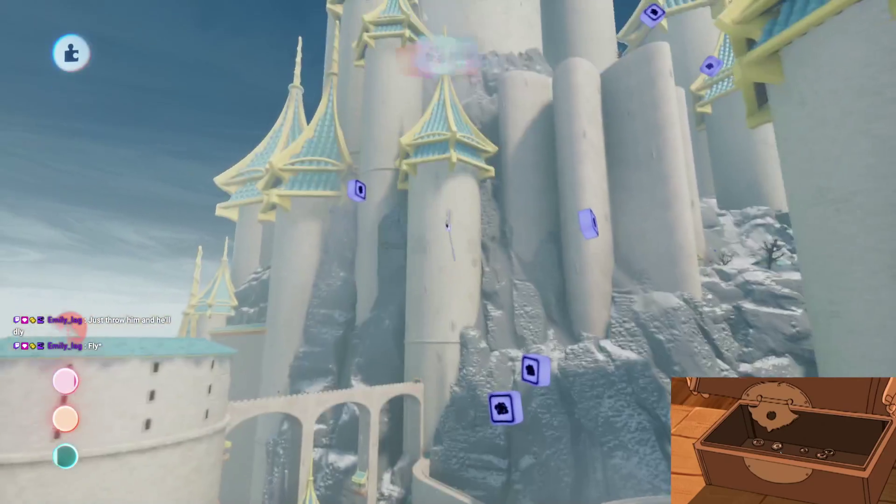
{"action": "key", "text": "Escape"}
Exit the Northern Airtemple | HUB scene back to the My Creations list
{"action": "left_click", "coordinate": [530, 120]}
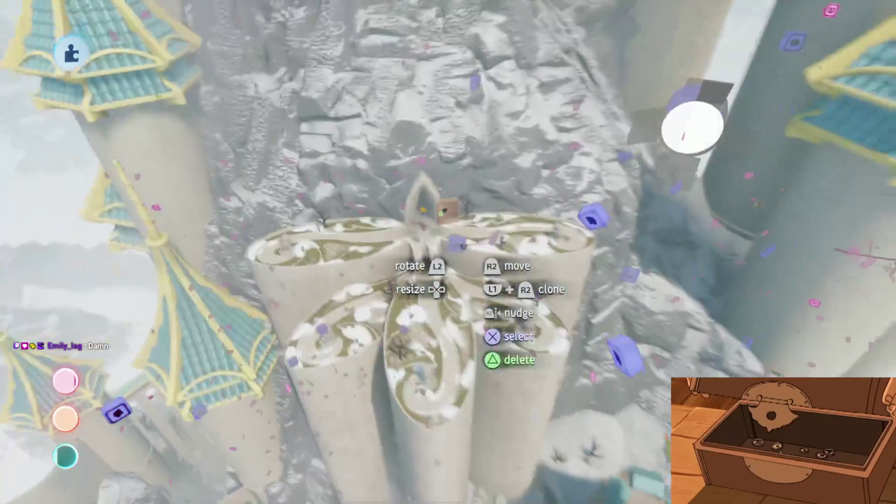
{"action": "key", "text": "Escape"}
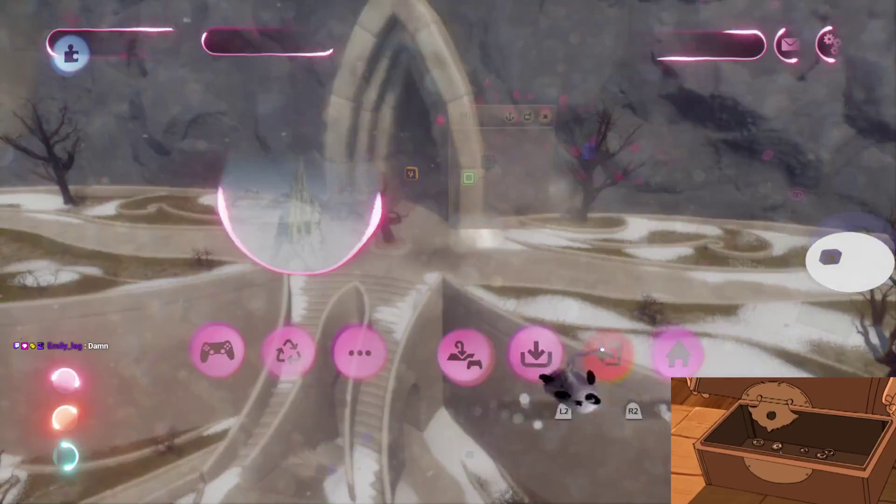
{"action": "left_click", "coordinate": [618, 348]}
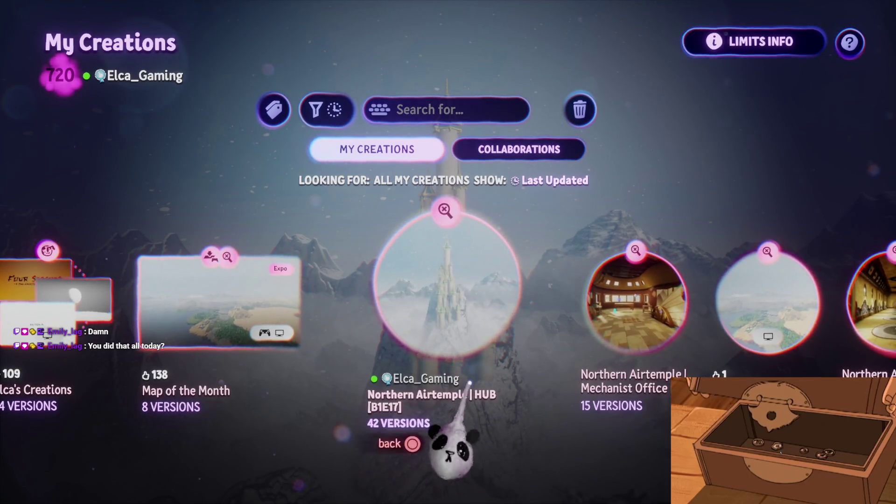
{"action": "key", "text": "Right"}
{"action": "key", "text": "Right"}
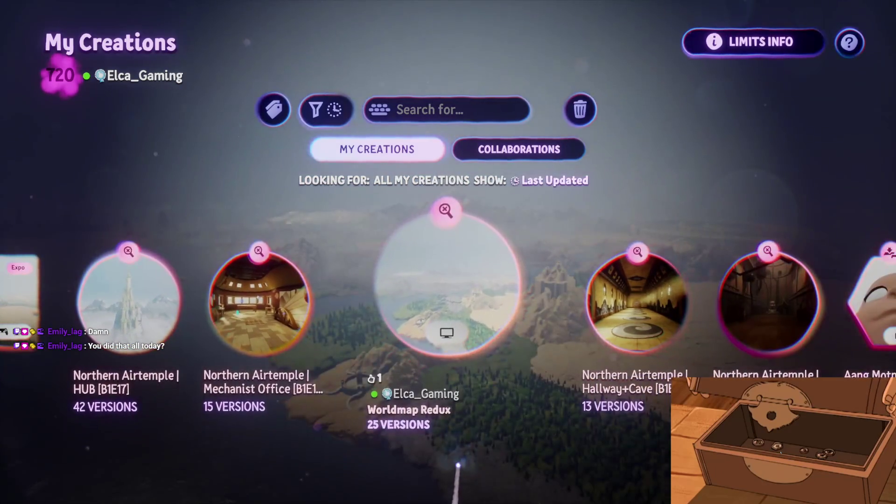
{"action": "key", "text": "Left"}
{"action": "key", "text": "Left"}
{"action": "key", "text": "Return"}
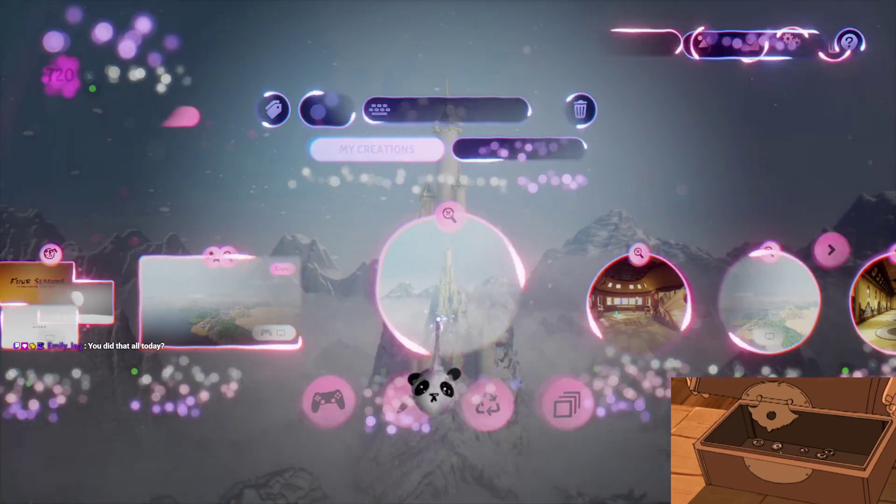
{"action": "left_click", "coordinate": [570, 403]}
{"action": "key", "text": "Right"}
{"action": "key", "text": "Right"}
{"action": "key", "text": "Right"}
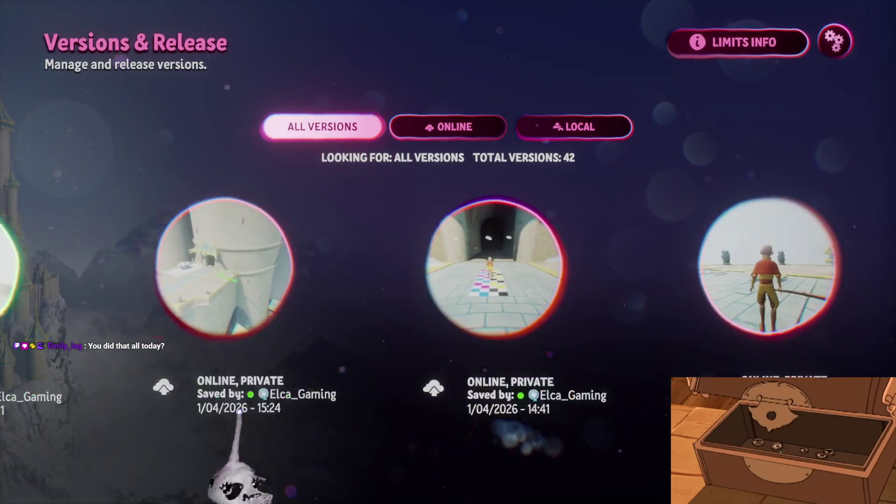
{"action": "key", "text": "Right"}
{"action": "key", "text": "Right"}
{"action": "key", "text": "Right"}
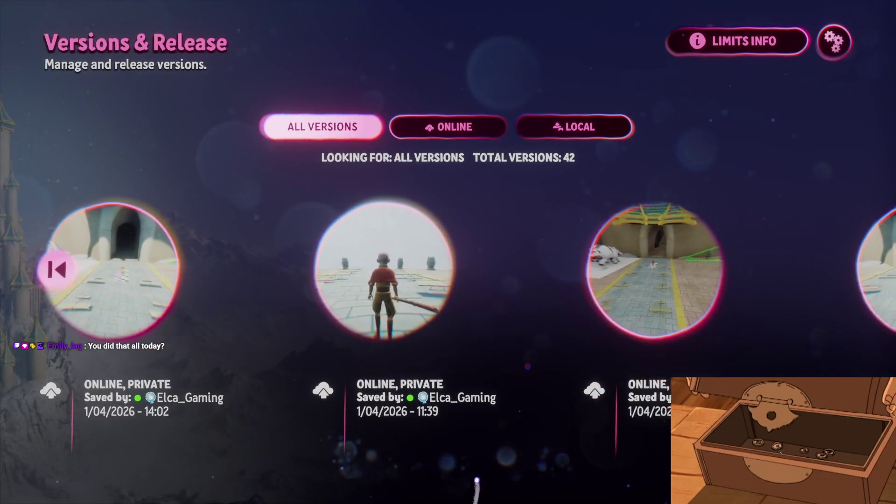
{"action": "key", "text": "Right"}
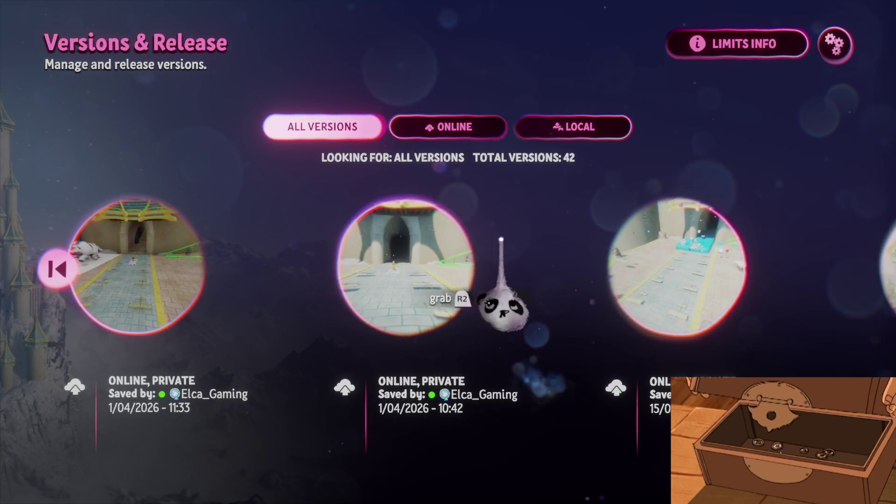
{"action": "scroll", "coordinate": [413, 280], "scroll_direction": "left", "scroll_amount": 2}
{"action": "key", "text": "Escape"}
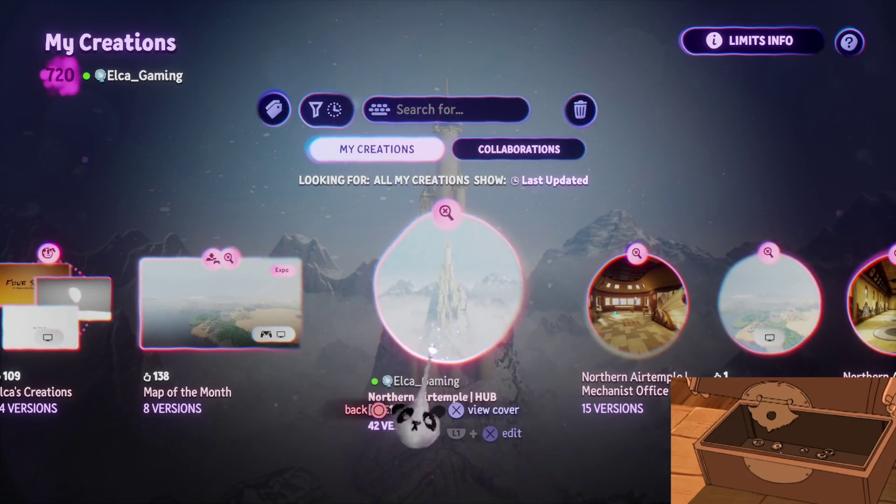
Scroll My Creations to Haru's Village, select it and start editing at the green-door wall
{"action": "scroll", "coordinate": [432, 371], "scroll_direction": "right", "scroll_amount": 4}
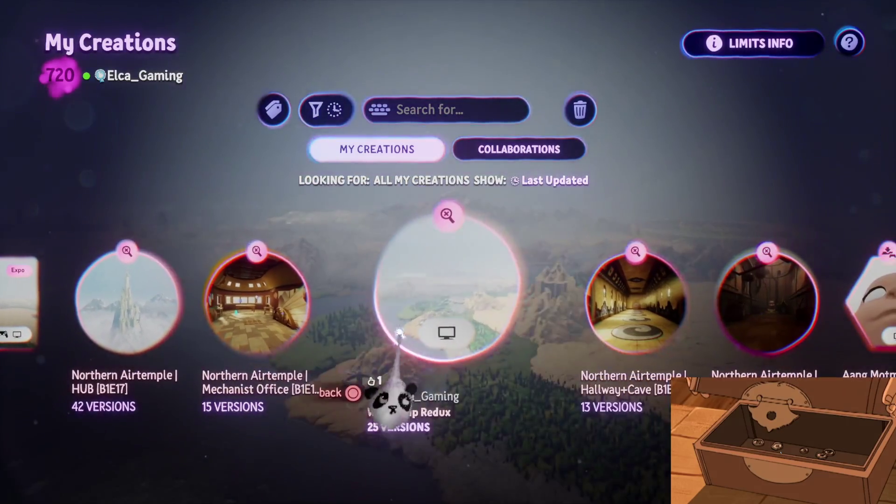
{"action": "scroll", "coordinate": [427, 383], "scroll_direction": "right", "scroll_amount": 2}
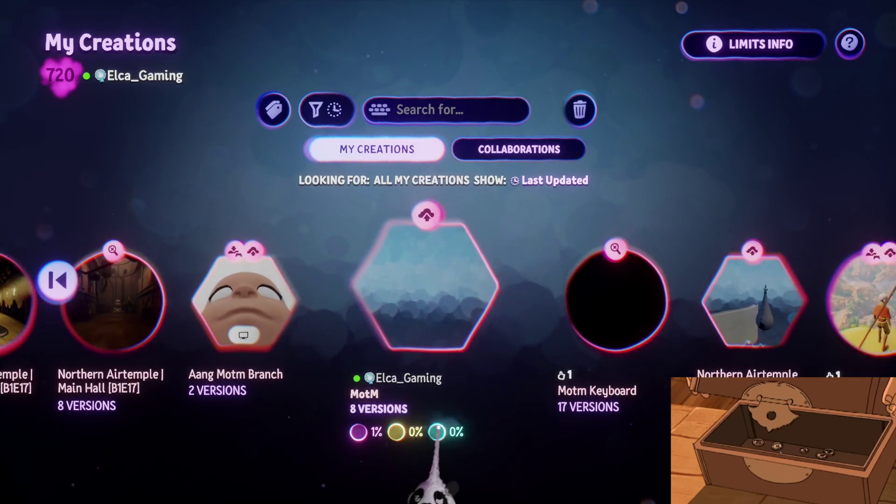
{"action": "scroll", "coordinate": [437, 434], "scroll_direction": "right", "scroll_amount": 1}
{"action": "scroll", "coordinate": [438, 423], "scroll_direction": "right", "scroll_amount": 1}
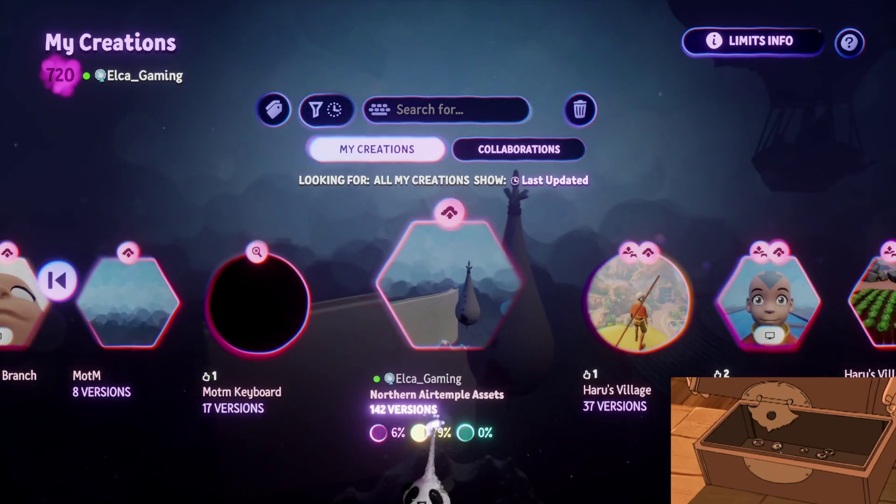
{"action": "scroll", "coordinate": [434, 420], "scroll_direction": "right", "scroll_amount": 1}
{"action": "left_click", "coordinate": [432, 425]}
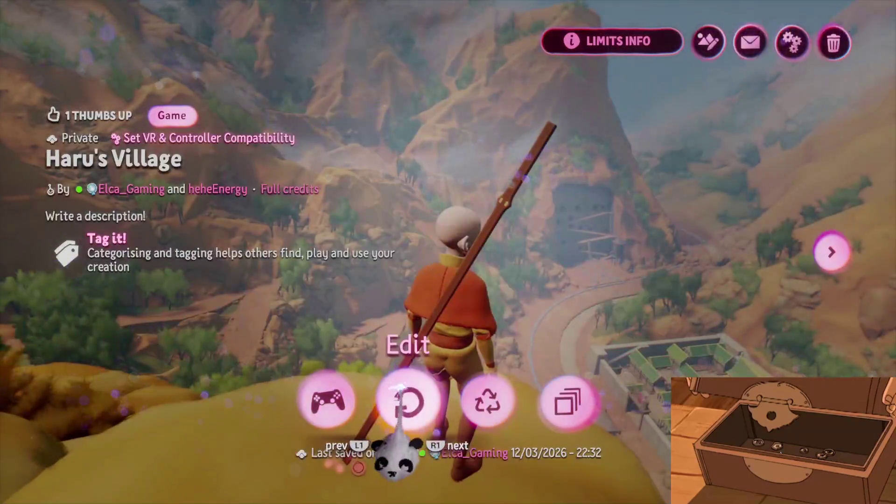
{"action": "left_click", "coordinate": [408, 400]}
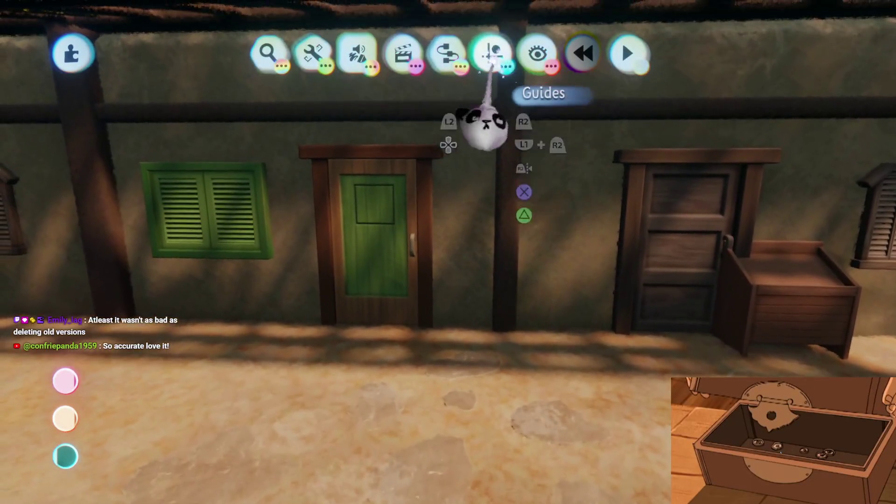
Swing the green door slightly ajar on its hinge, then bring up the Gadgets collection
{"action": "left_click", "coordinate": [491, 55]}
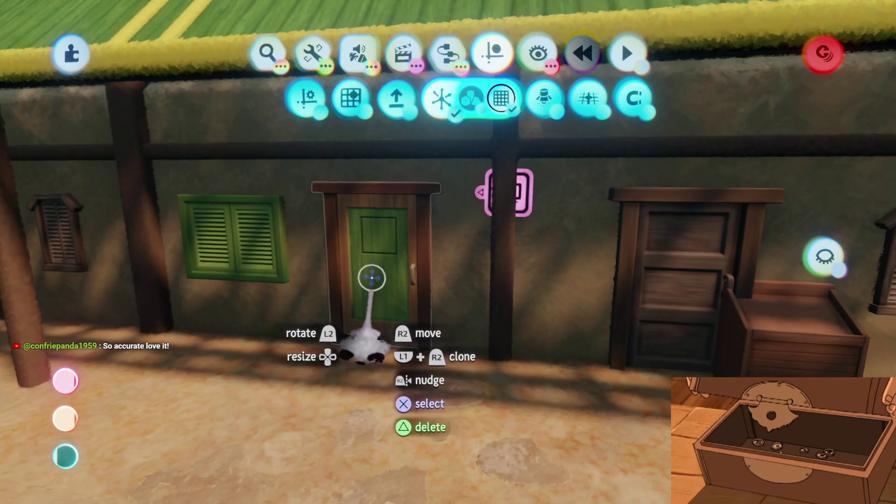
{"action": "left_click_drag", "start_coordinate": [347, 269], "coordinate": [344, 289]}
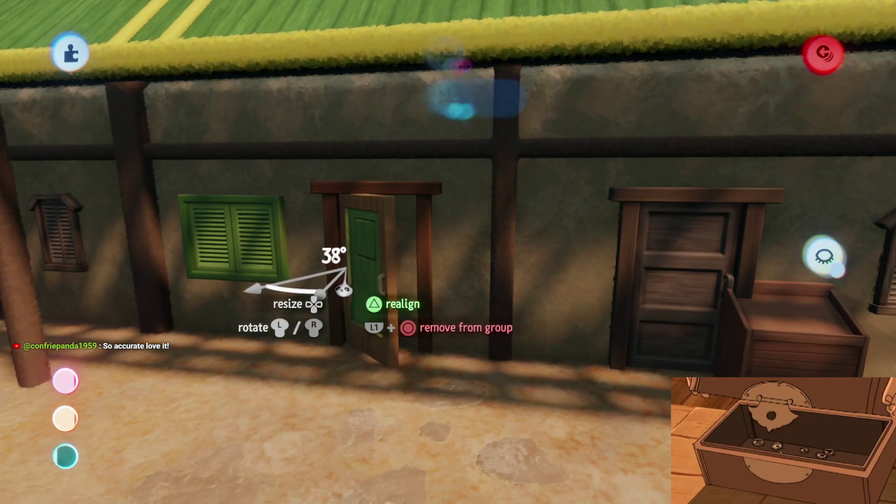
{"action": "left_click_drag", "start_coordinate": [446, 308], "coordinate": [396, 286]}
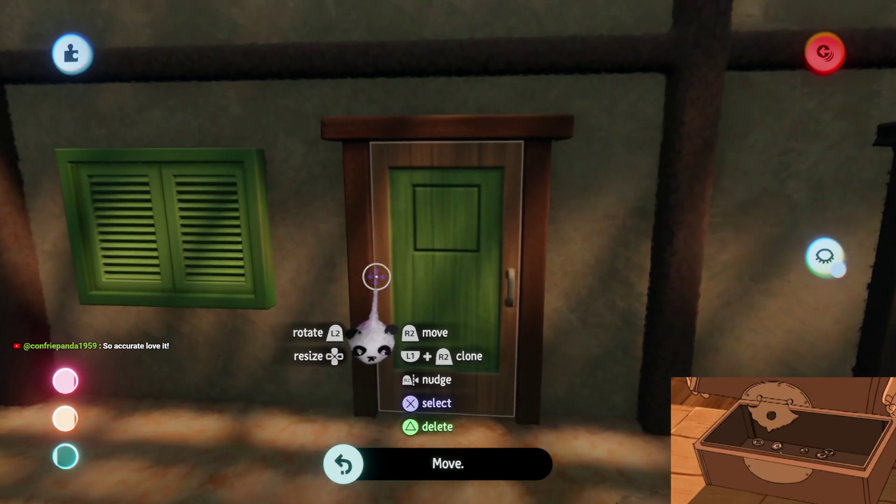
{"action": "left_click_drag", "start_coordinate": [379, 277], "coordinate": [422, 276]}
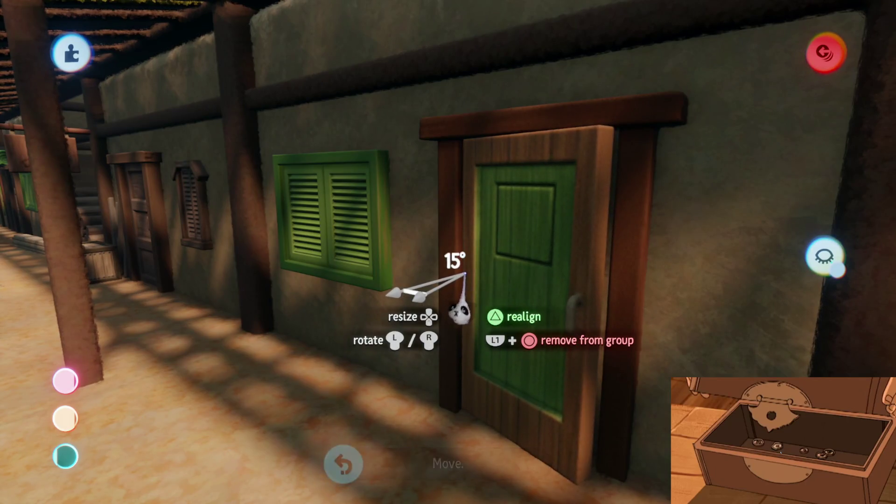
{"action": "left_click_drag", "start_coordinate": [465, 275], "coordinate": [466, 336]}
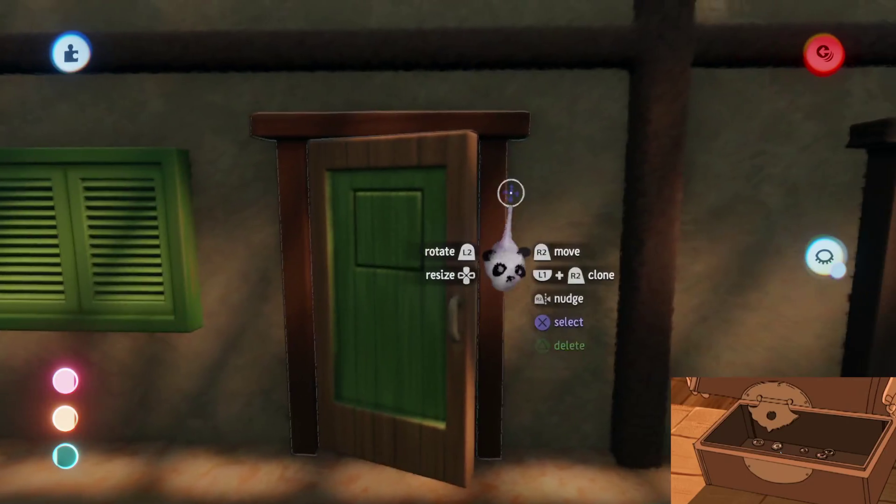
{"action": "key", "text": "Tab"}
{"action": "left_click", "coordinate": [467, 96]}
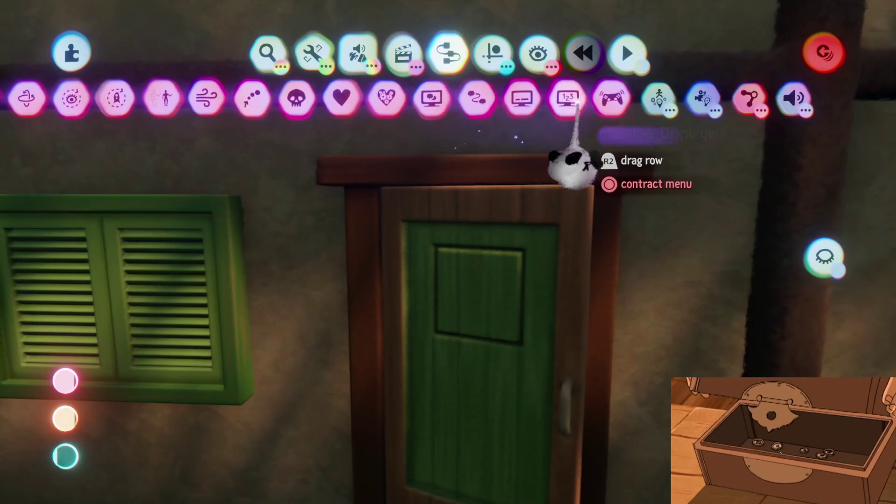
Place a Number Displayer gadget above the green door and open its settings beside it
{"action": "left_click", "coordinate": [578, 100]}
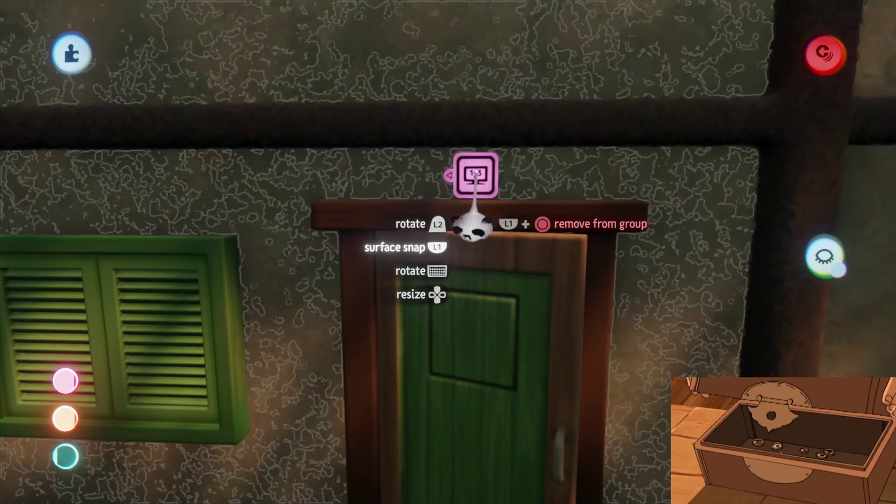
{"action": "left_click", "coordinate": [472, 226]}
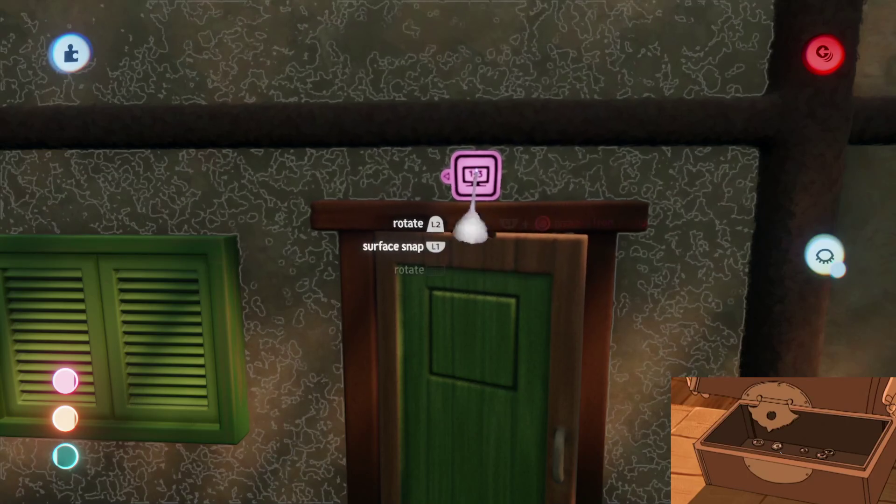
{"action": "left_click", "coordinate": [471, 224]}
{"action": "left_click", "coordinate": [471, 229]}
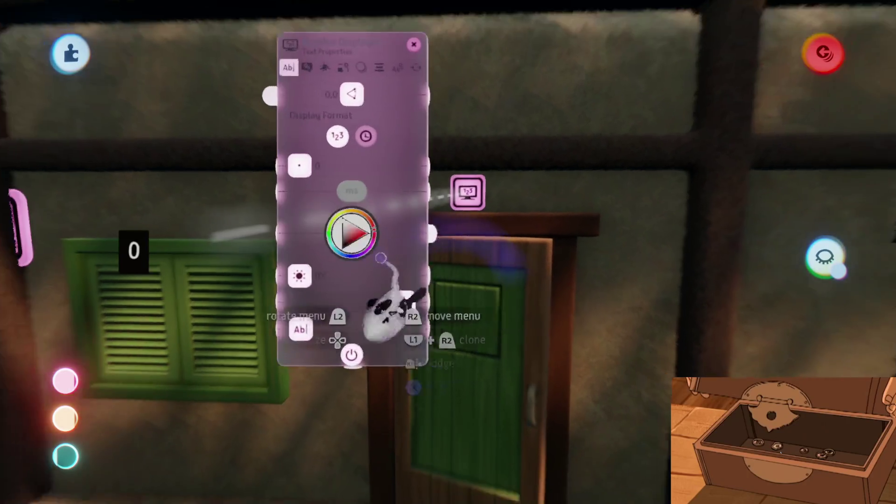
{"action": "left_click", "coordinate": [307, 67]}
{"action": "mouse_move", "coordinate": [309, 126]}
{"action": "left_mouse_down"}
{"action": "mouse_move", "coordinate": [427, 282]}
{"action": "mouse_move", "coordinate": [583, 292]}
{"action": "mouse_move", "coordinate": [626, 186]}
{"action": "left_mouse_up"}
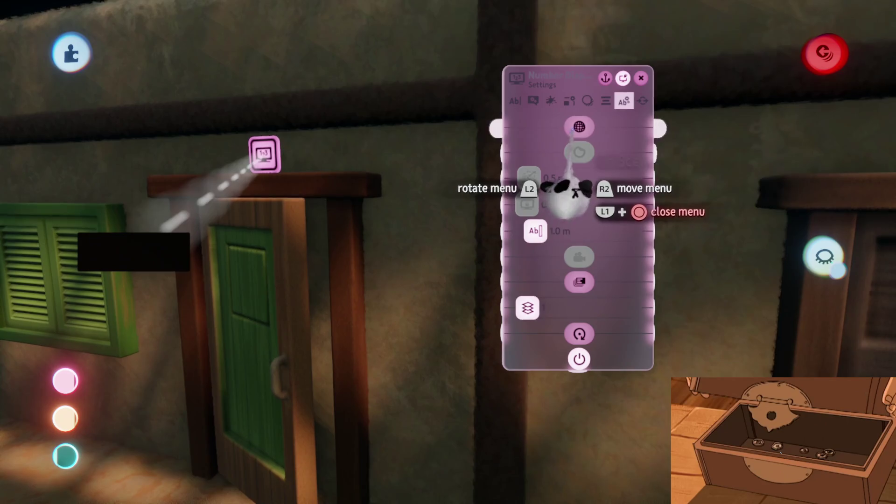
Move the Number Displayer's box down and stretch it into a tall volume, then close its settings
{"action": "key", "text": "Tab"}
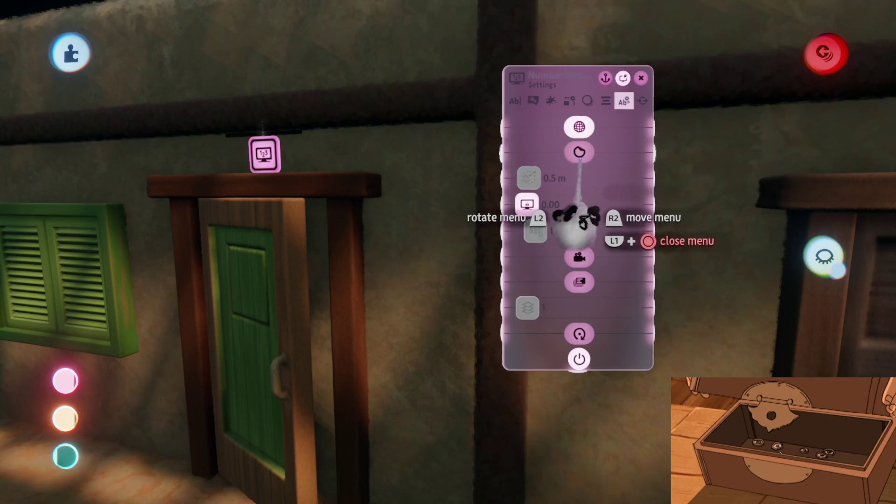
{"action": "key", "text": "Tab"}
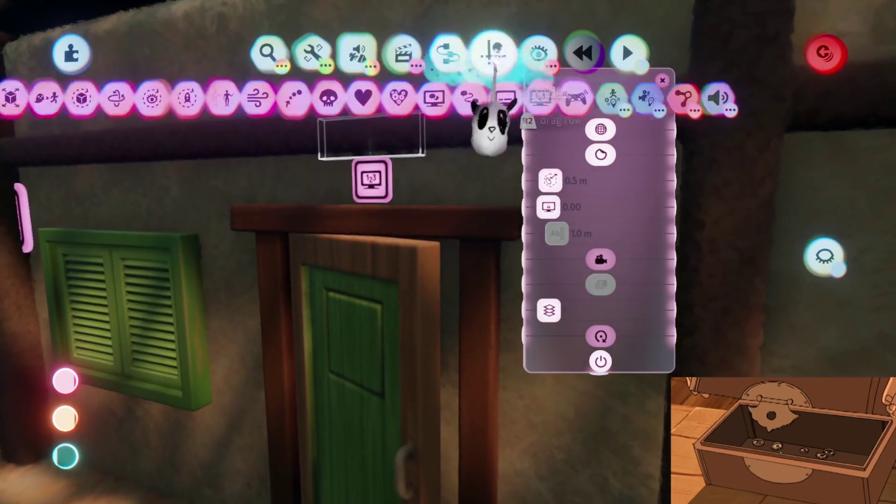
{"action": "left_click", "coordinate": [493, 53]}
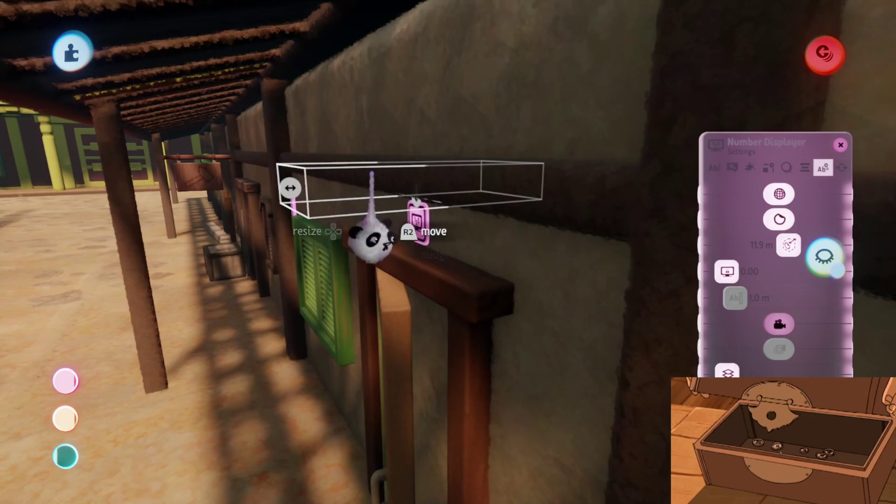
{"action": "left_click_drag", "start_coordinate": [371, 220], "coordinate": [377, 390]}
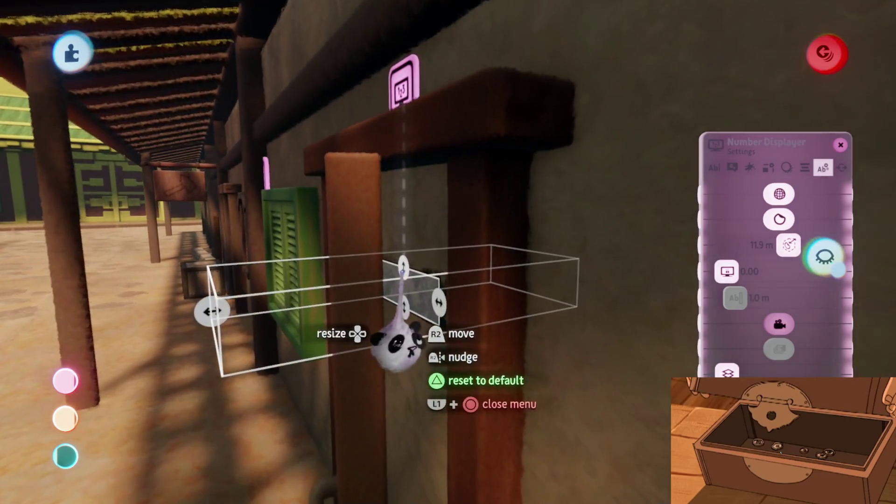
{"action": "left_click_drag", "start_coordinate": [400, 299], "coordinate": [401, 159]}
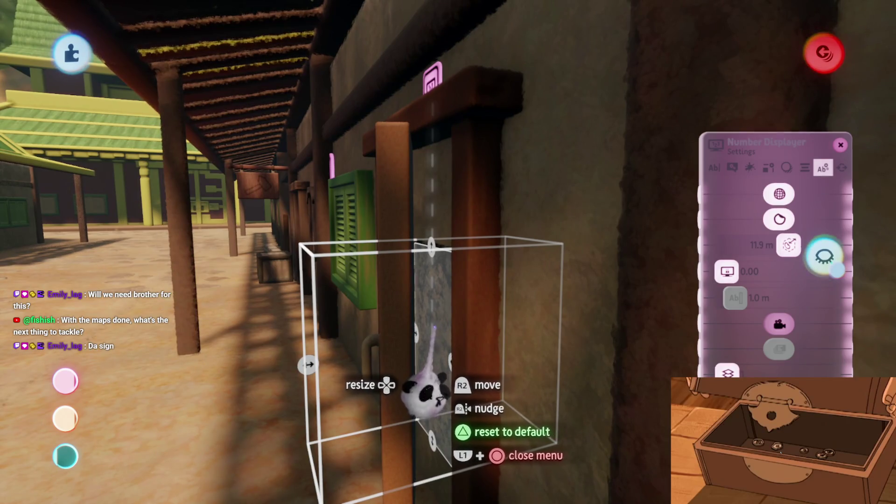
{"action": "left_click", "coordinate": [426, 280]}
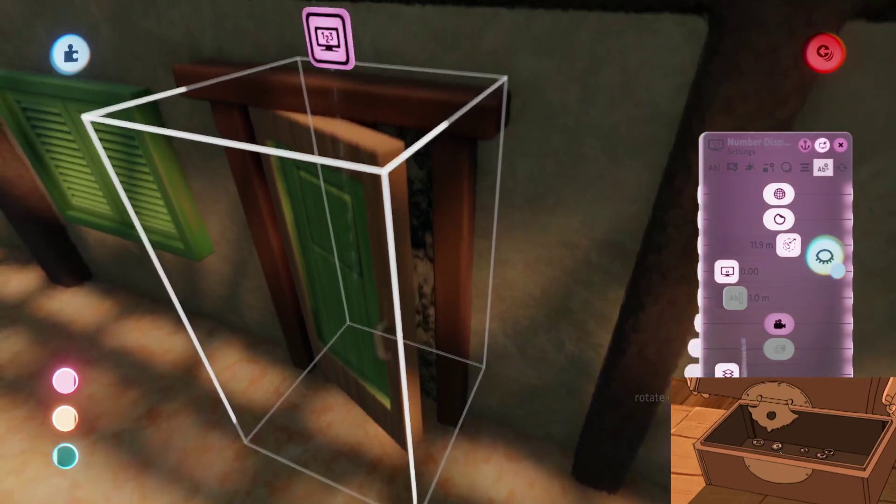
{"action": "key", "text": "Escape"}
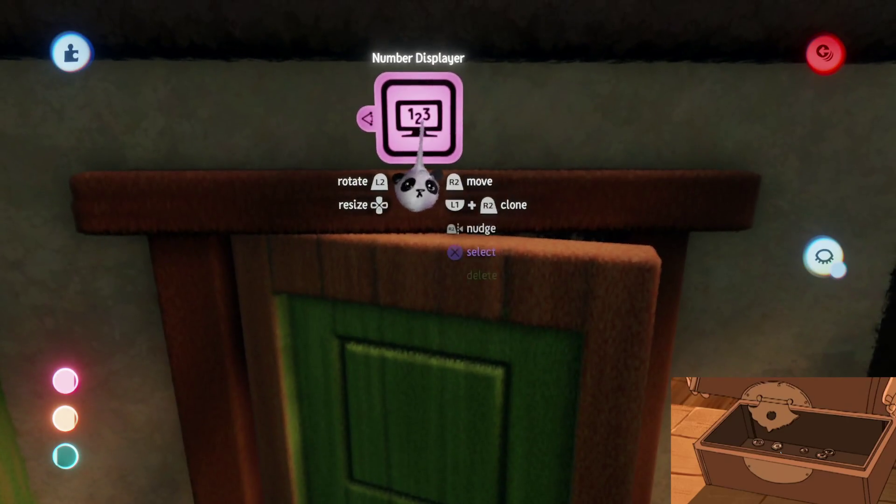
{"action": "mouse_move", "coordinate": [418, 189]}
{"action": "left_mouse_down"}
{"action": "mouse_move", "coordinate": [415, 219]}
{"action": "mouse_move", "coordinate": [419, 194]}
{"action": "mouse_move", "coordinate": [427, 228]}
{"action": "mouse_move", "coordinate": [425, 193]}
{"action": "left_mouse_up"}
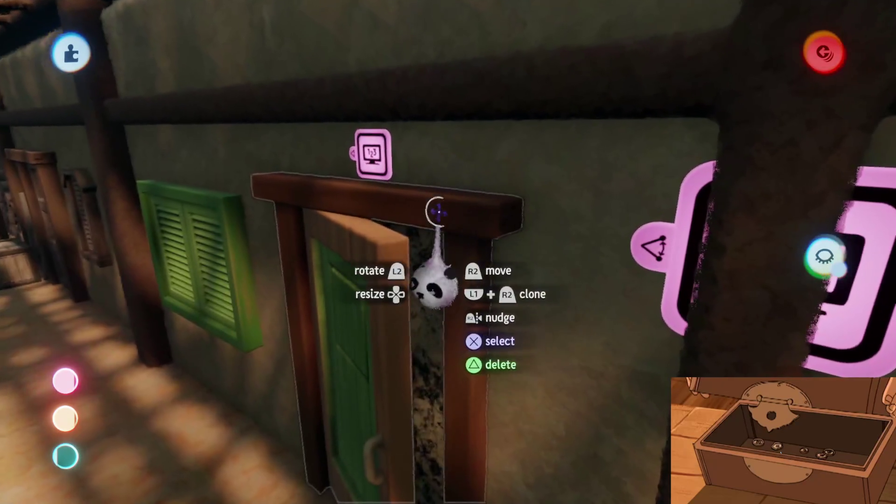
{"action": "key", "text": "s"}
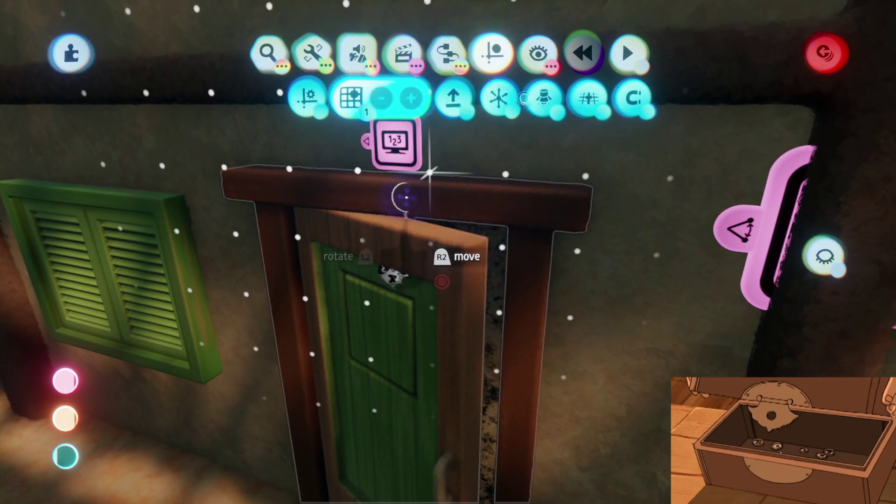
Turn gadget visibility on from the Show/Hide options
{"action": "key", "text": "Escape"}
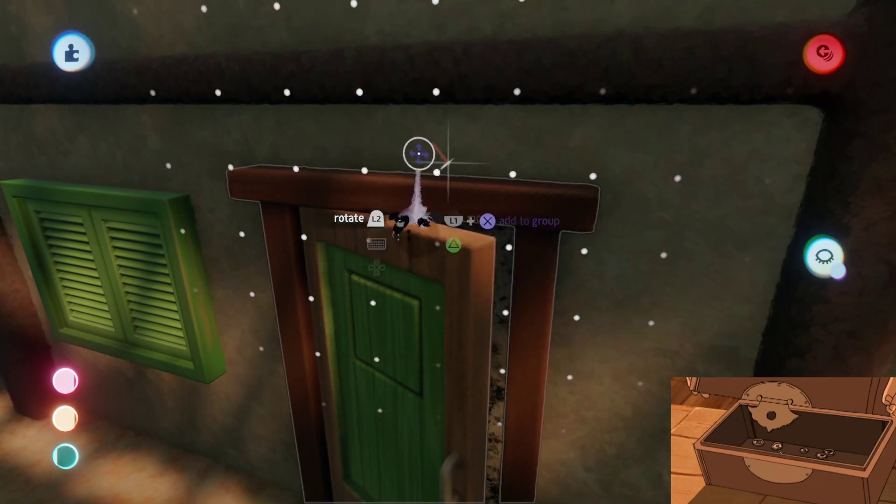
{"action": "key", "text": "s"}
{"action": "key", "text": "Escape"}
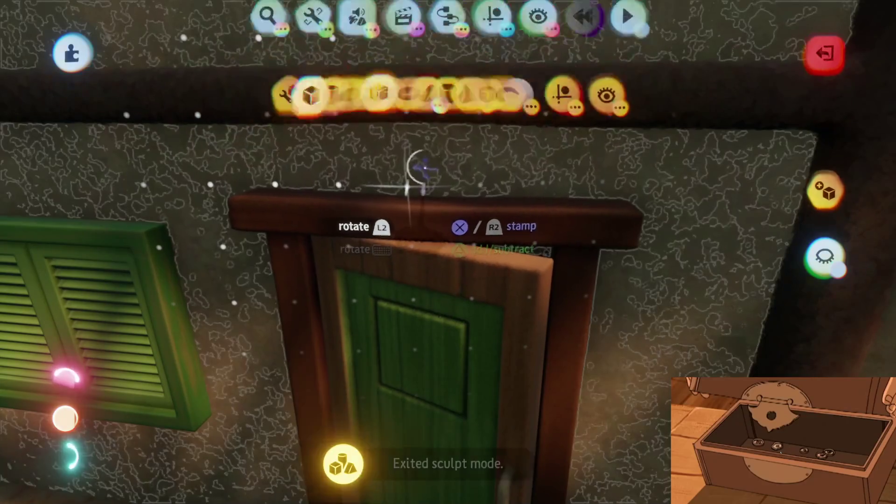
{"action": "left_click", "coordinate": [537, 55]}
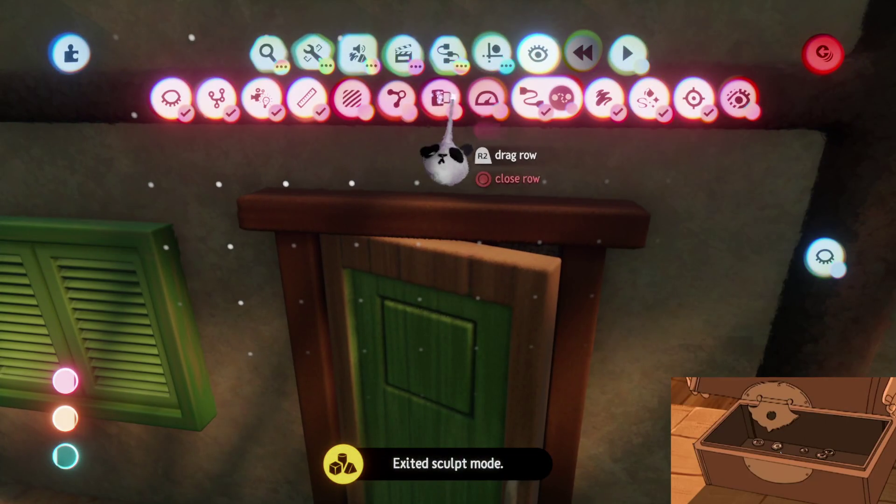
{"action": "left_click", "coordinate": [471, 56]}
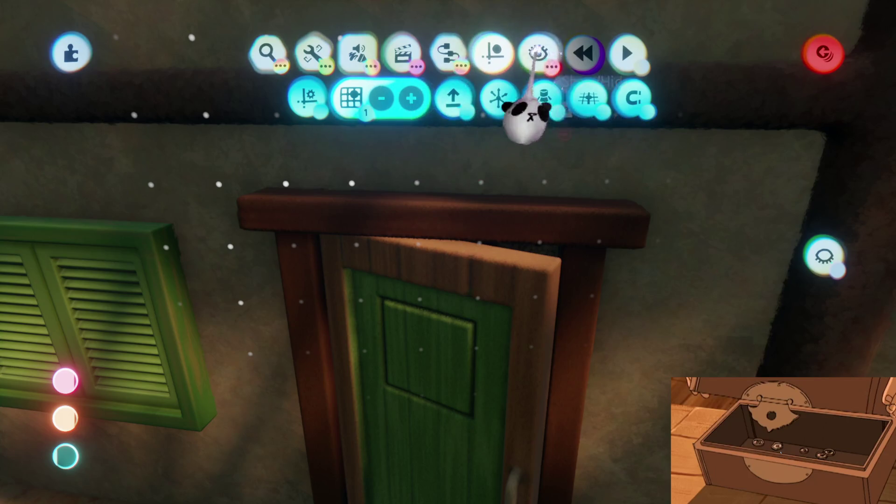
{"action": "left_click", "coordinate": [537, 53]}
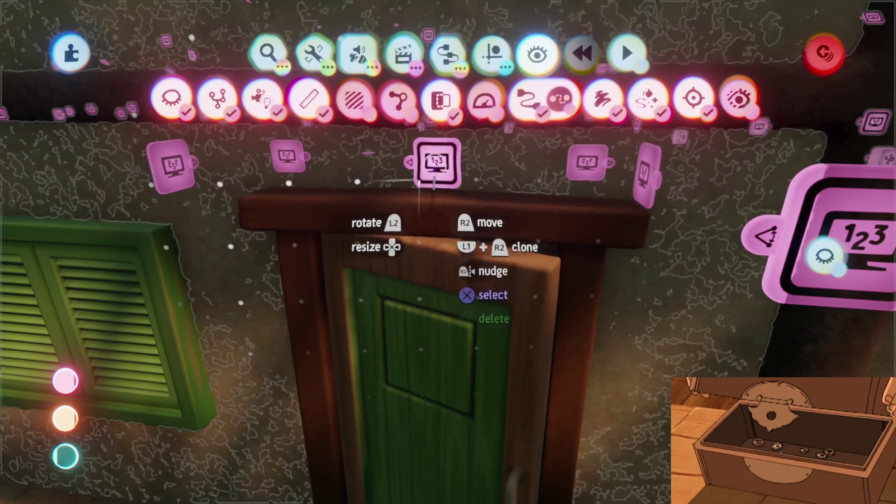
Grab the Number Displayer, turn off grid snapping, and set it on the wall above the door
{"action": "left_click_drag", "start_coordinate": [431, 201], "coordinate": [432, 229]}
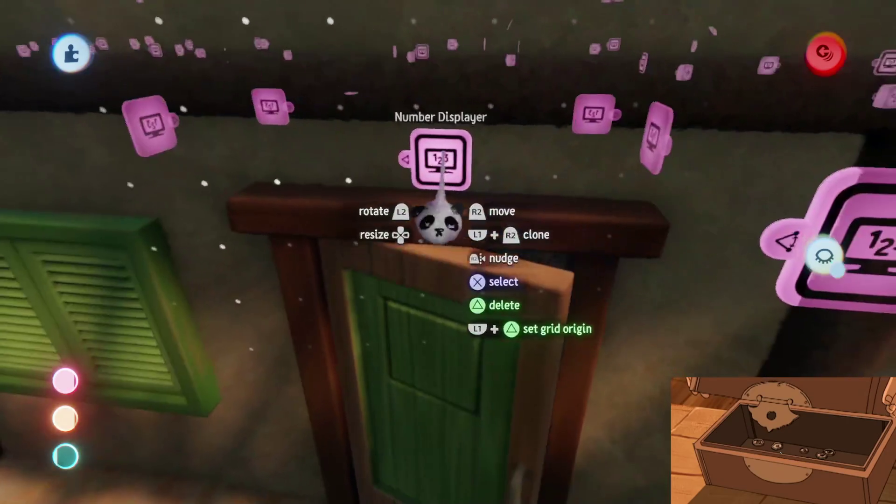
{"action": "mouse_move", "coordinate": [298, 112]}
{"action": "left_click", "coordinate": [497, 55]}
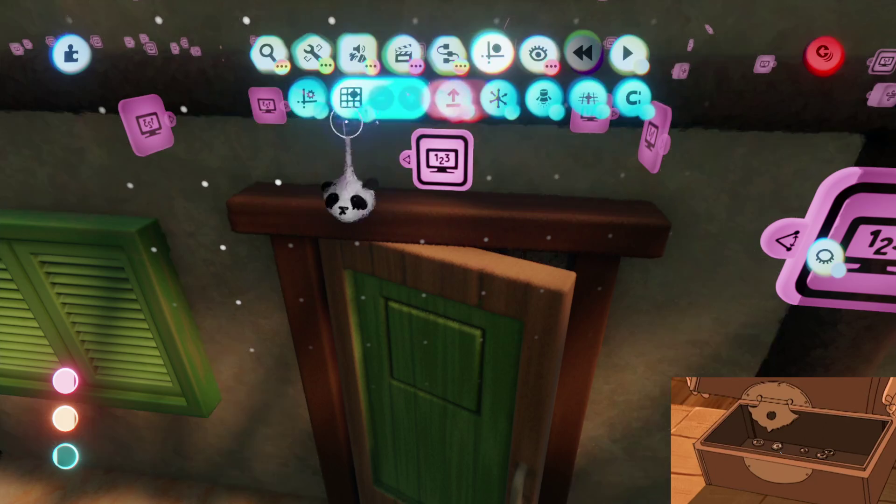
{"action": "left_click", "coordinate": [374, 119]}
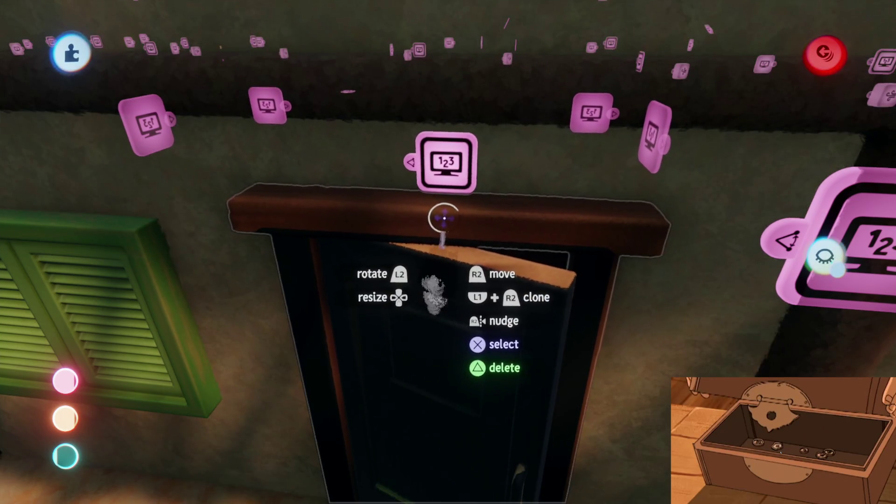
{"action": "left_click", "coordinate": [432, 294]}
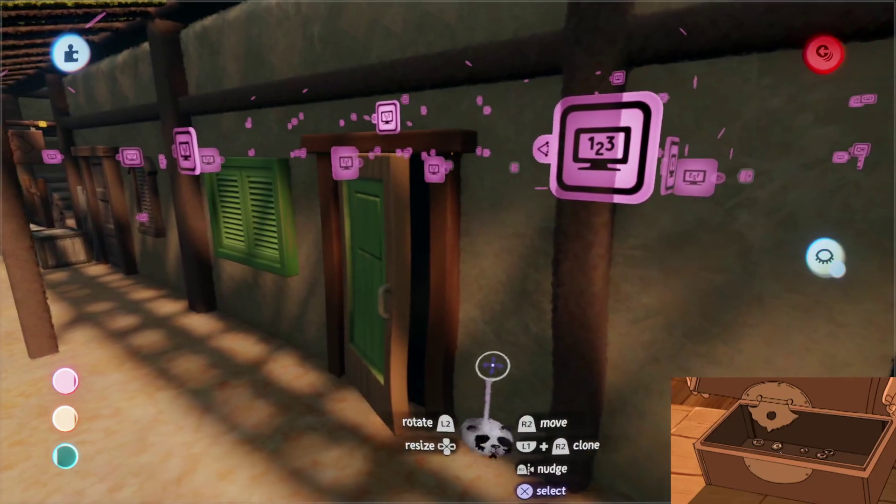
Toggle gadgets off in Show/Hide, check the Guides row, and close the tool menus
{"action": "key", "text": "s"}
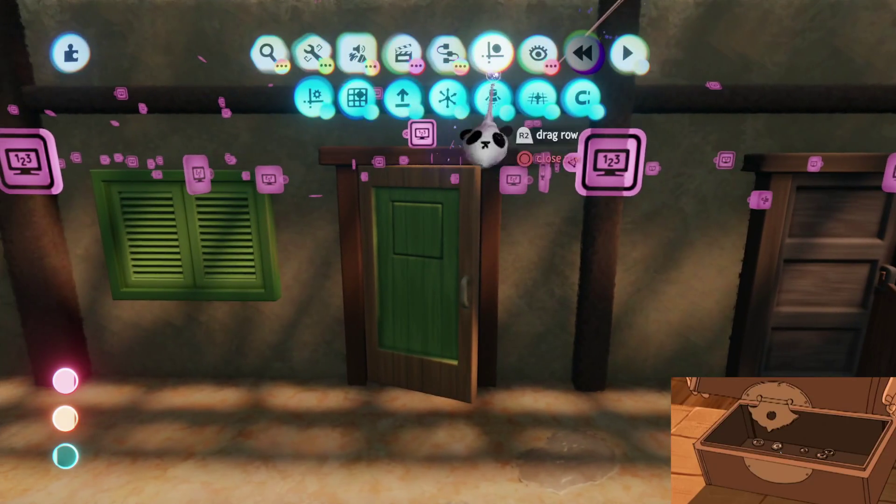
{"action": "left_click", "coordinate": [540, 57]}
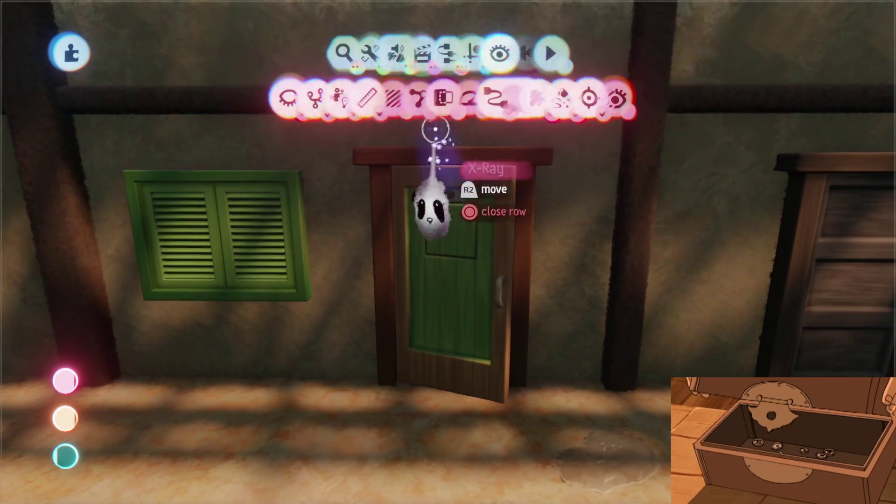
{"action": "left_click", "coordinate": [492, 53]}
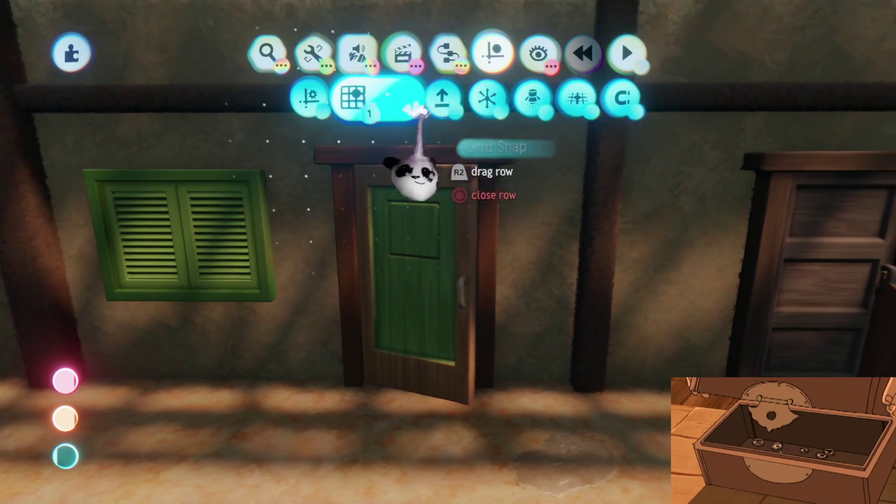
{"action": "key", "text": "Escape"}
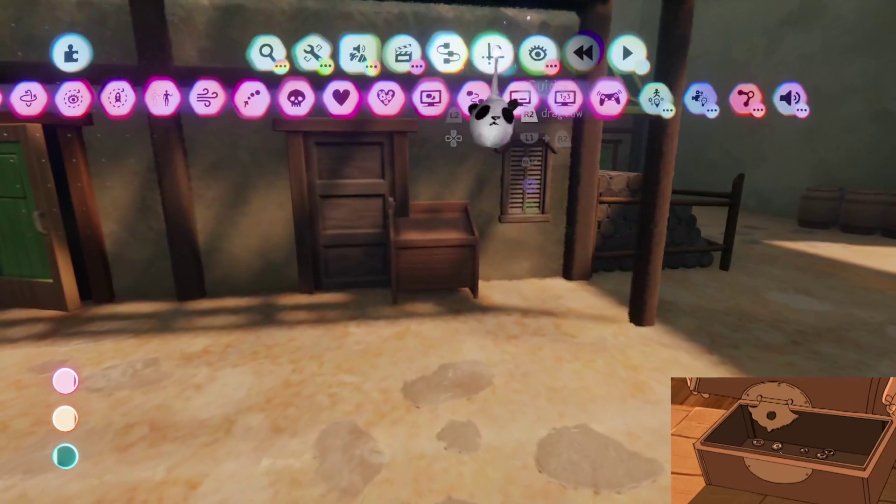
{"action": "left_click", "coordinate": [493, 52]}
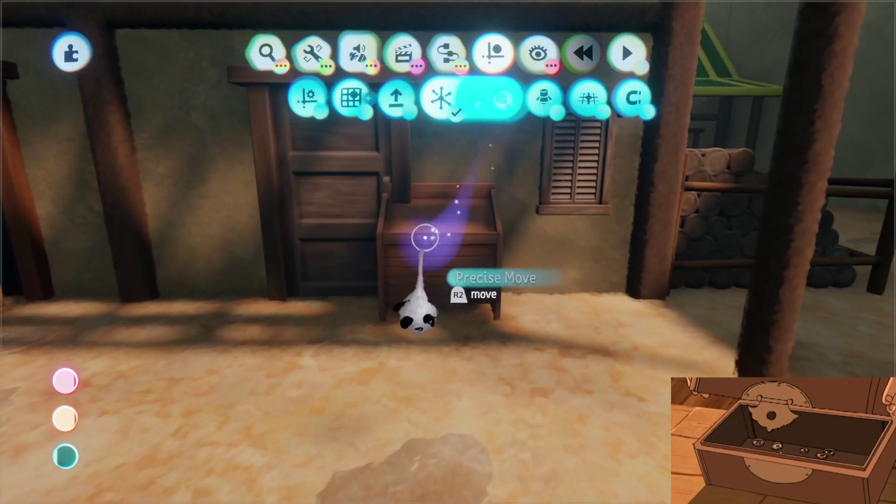
{"action": "key", "text": "Escape"}
{"action": "key", "text": "Escape"}
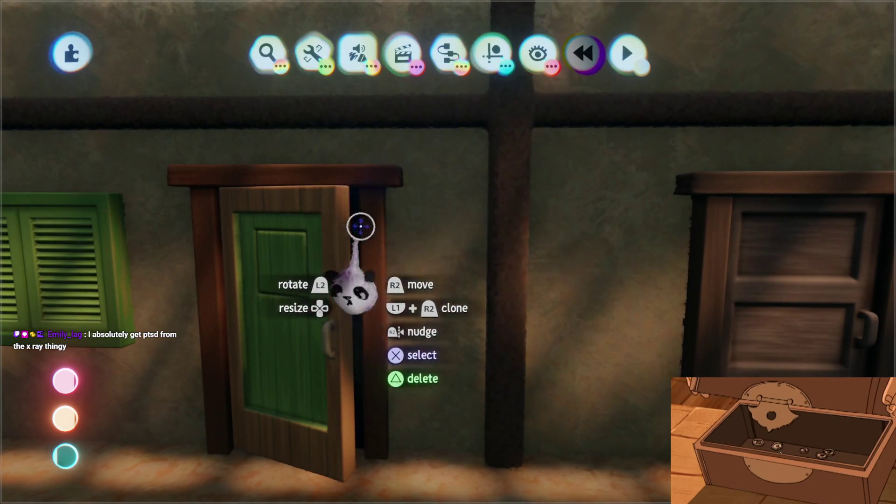
Stamp a Logic & Processing Microchip onto the wall beside the green door and open its canvas
{"action": "left_click", "coordinate": [497, 51]}
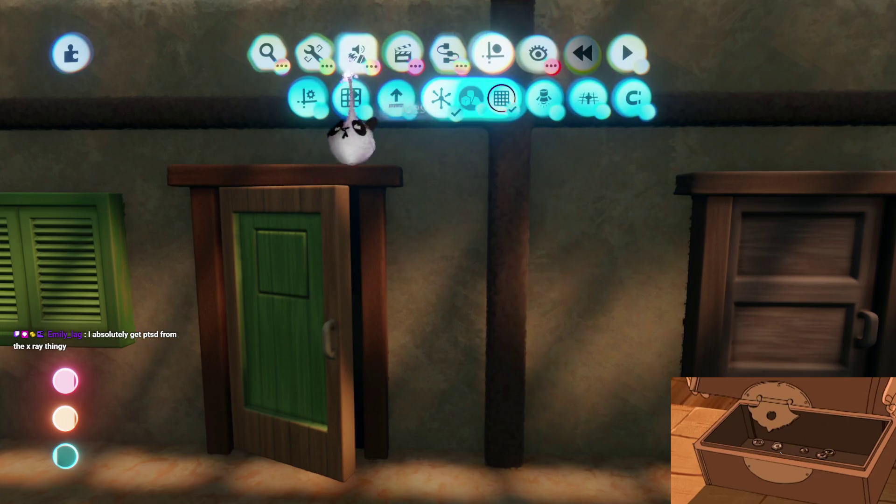
{"action": "left_click", "coordinate": [358, 53]}
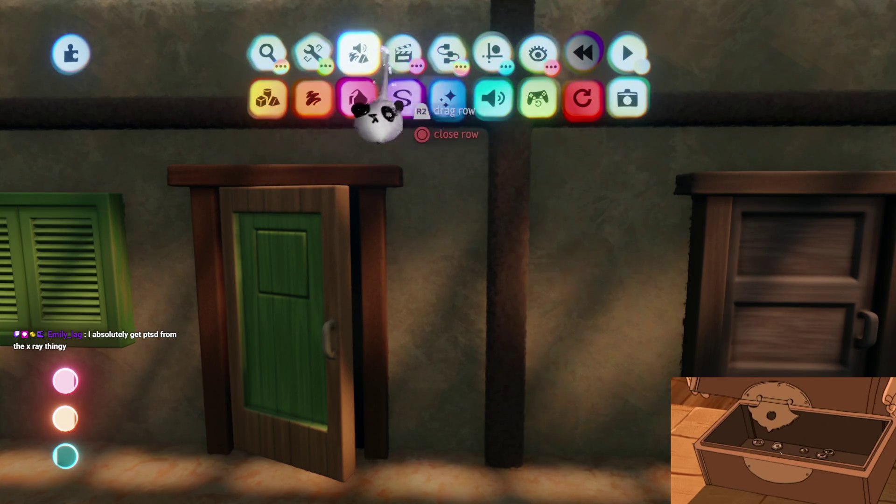
{"action": "left_click", "coordinate": [444, 100]}
{"action": "left_click", "coordinate": [170, 98]}
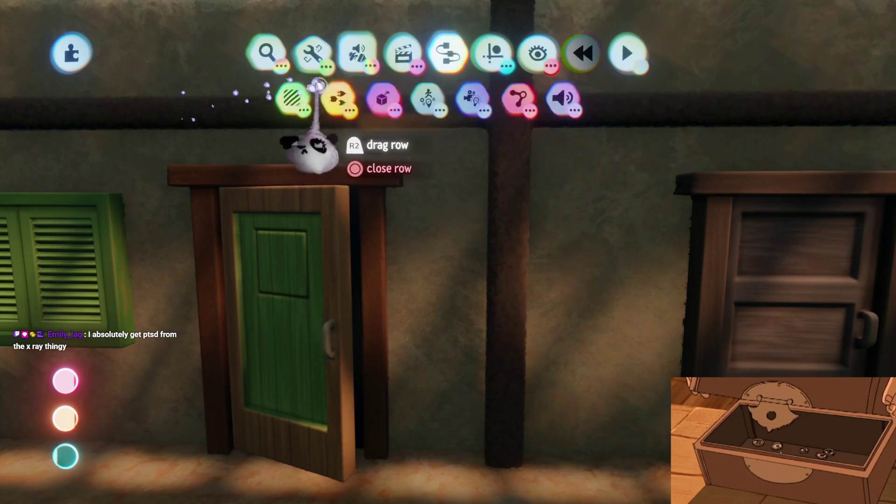
{"action": "left_click", "coordinate": [378, 98]}
{"action": "left_click", "coordinate": [570, 98]}
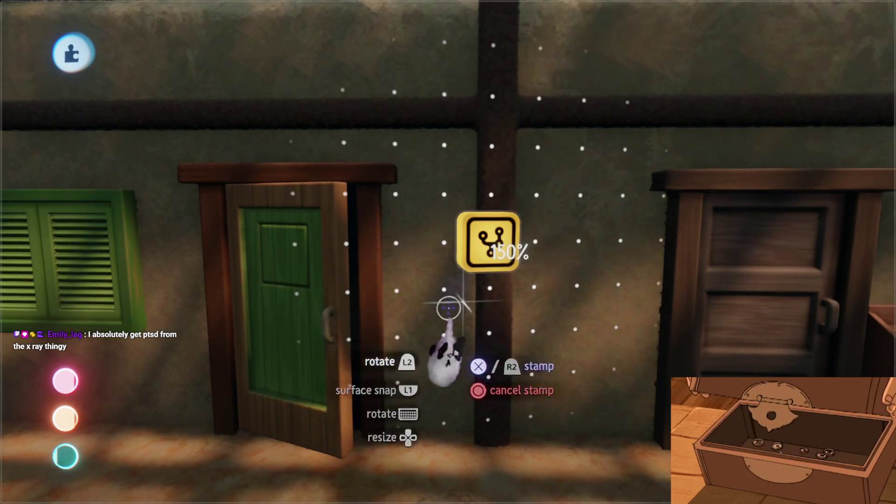
{"action": "left_click", "coordinate": [448, 309]}
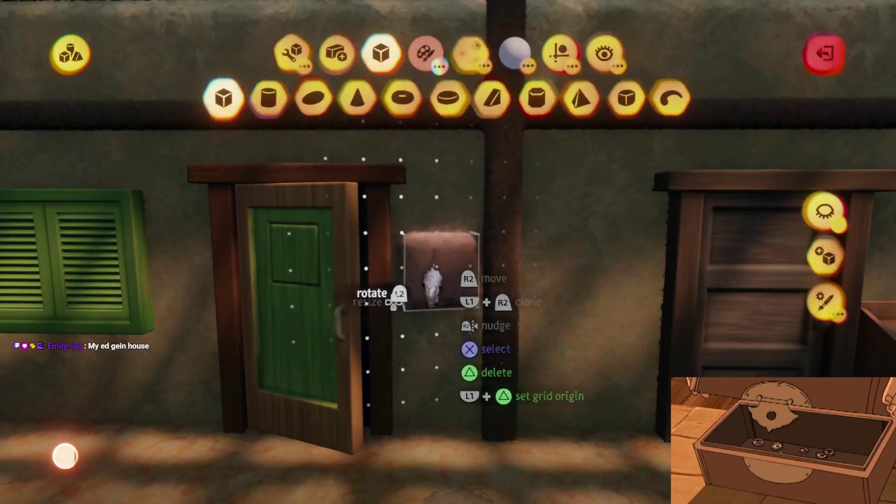
{"action": "key", "text": "Escape"}
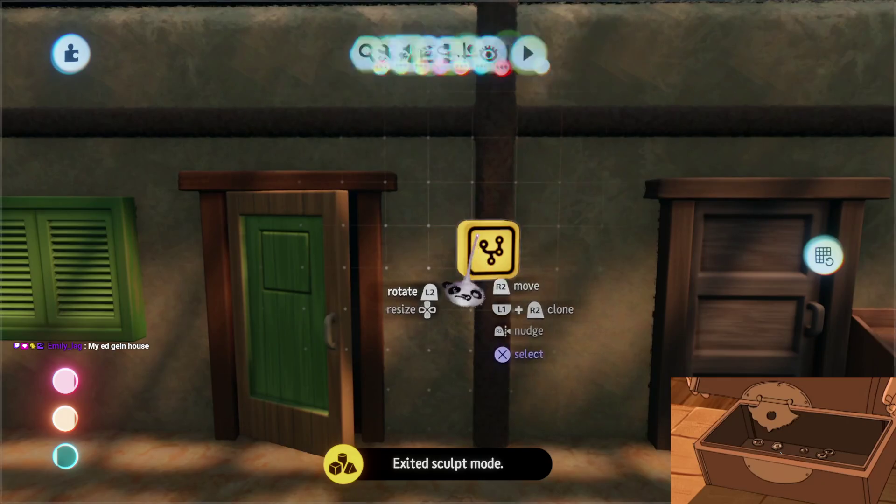
{"action": "left_click", "coordinate": [485, 308]}
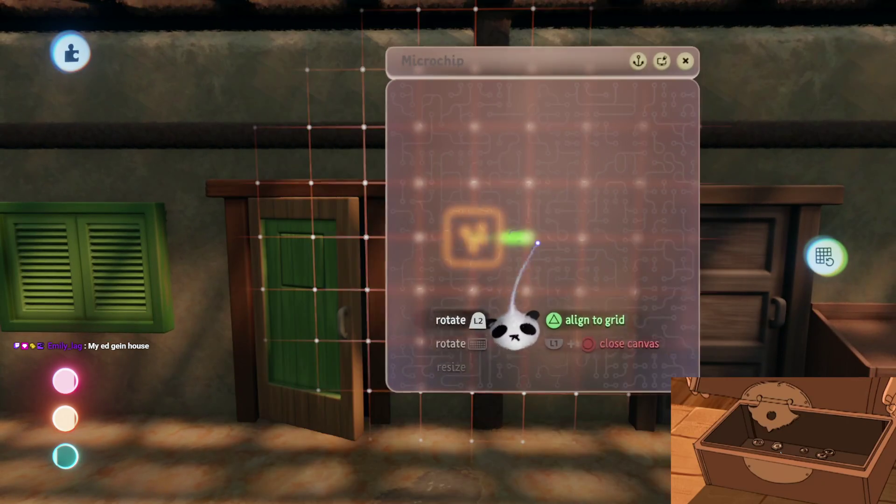
Place a Trigger Zone on the microchip and set its Zone Size shape to cube
{"action": "scroll", "coordinate": [409, 94], "scroll_direction": "down", "scroll_amount": 3}
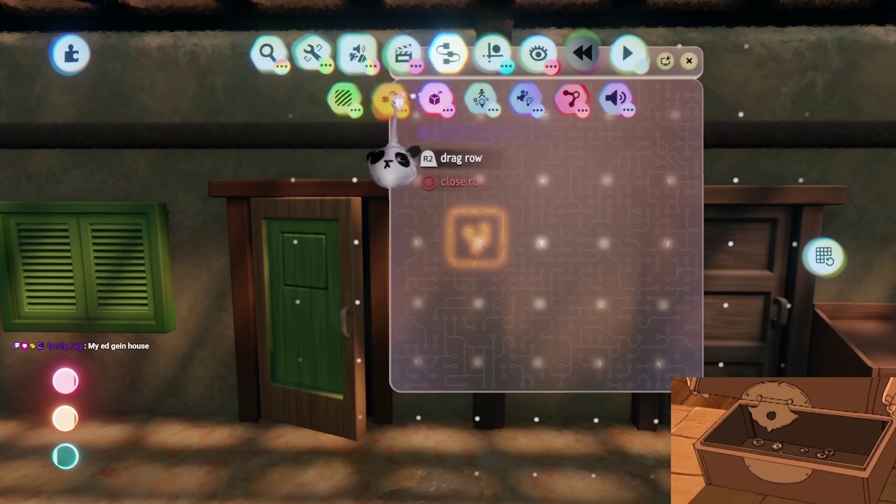
{"action": "left_click", "coordinate": [246, 96]}
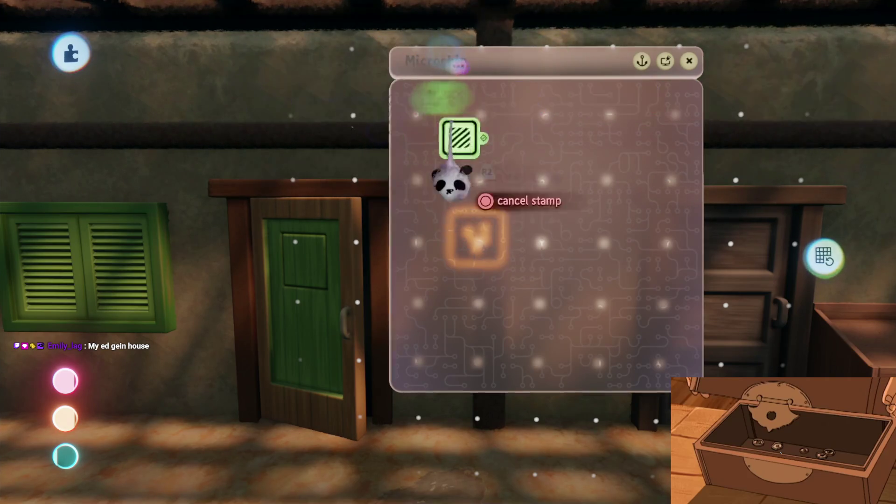
{"action": "left_click", "coordinate": [443, 219]}
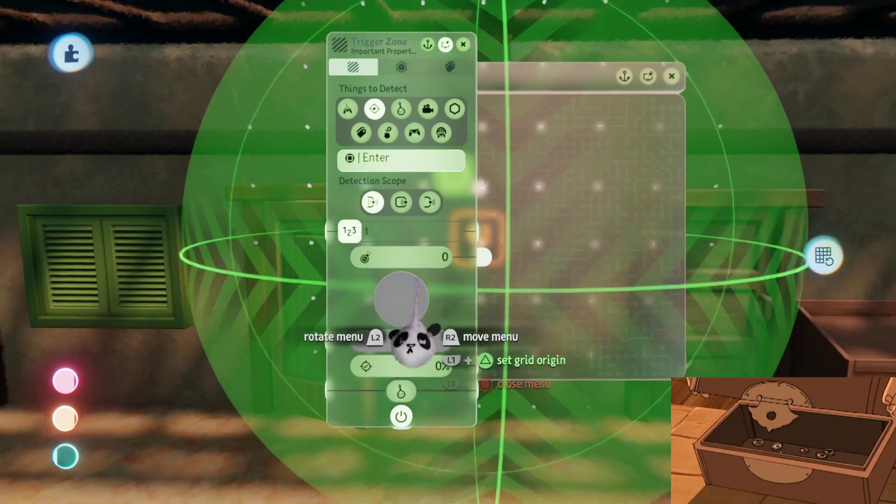
{"action": "left_click_drag", "start_coordinate": [400, 340], "coordinate": [570, 274]}
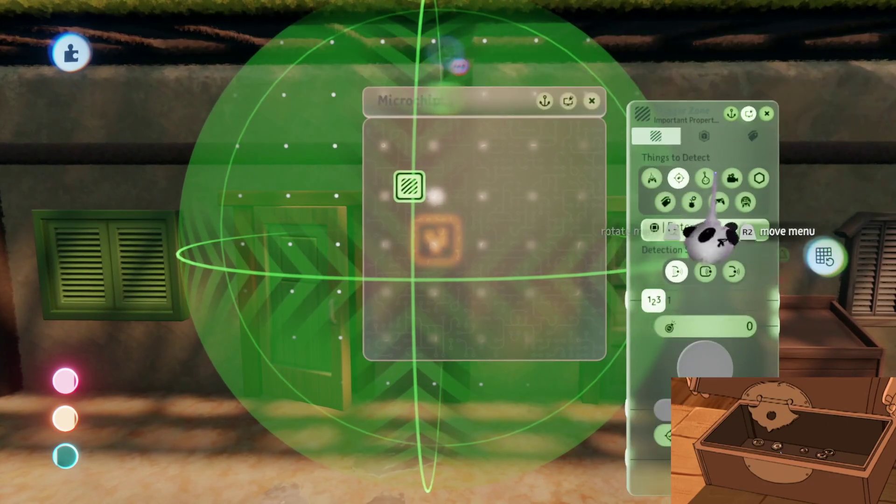
{"action": "left_click", "coordinate": [703, 136]}
{"action": "left_click", "coordinate": [679, 178]}
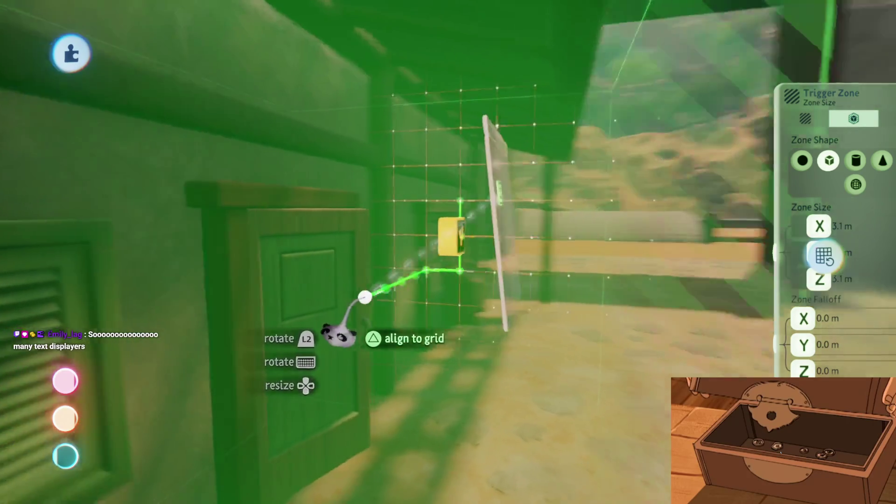
Resize the cube trigger zone to a 2.1 × 2.9 × 2.6 m box over the door
{"action": "key", "text": "Down"}
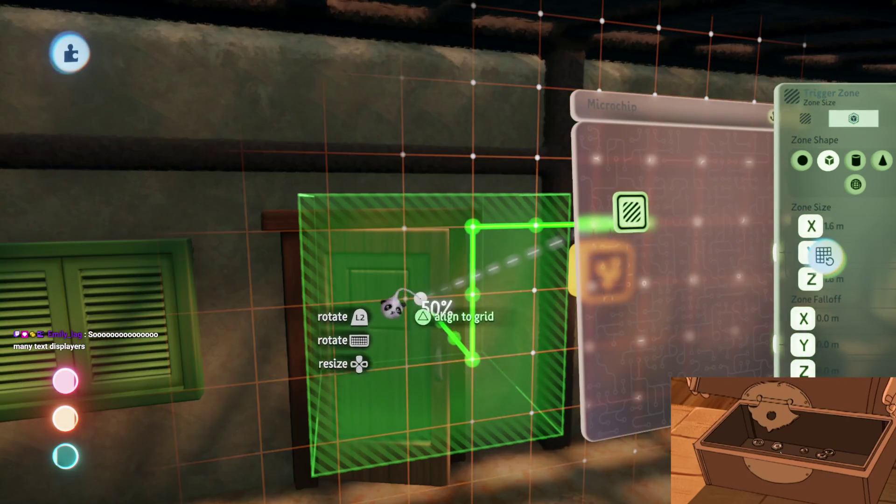
{"action": "key", "text": "Up"}
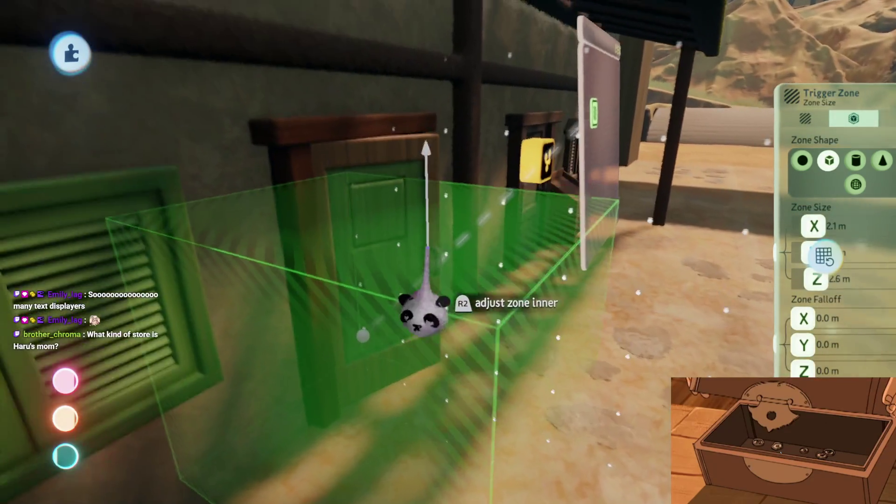
{"action": "mouse_move", "coordinate": [427, 310]}
{"action": "left_mouse_down"}
{"action": "mouse_move", "coordinate": [420, 124]}
{"action": "mouse_move", "coordinate": [485, 341]}
{"action": "left_mouse_up"}
{"action": "mouse_move", "coordinate": [501, 270]}
{"action": "left_mouse_down"}
{"action": "mouse_move", "coordinate": [632, 314]}
{"action": "mouse_move", "coordinate": [860, 320]}
{"action": "mouse_move", "coordinate": [400, 370]}
{"action": "mouse_move", "coordinate": [515, 278]}
{"action": "left_mouse_up"}
{"action": "key", "text": "Escape"}
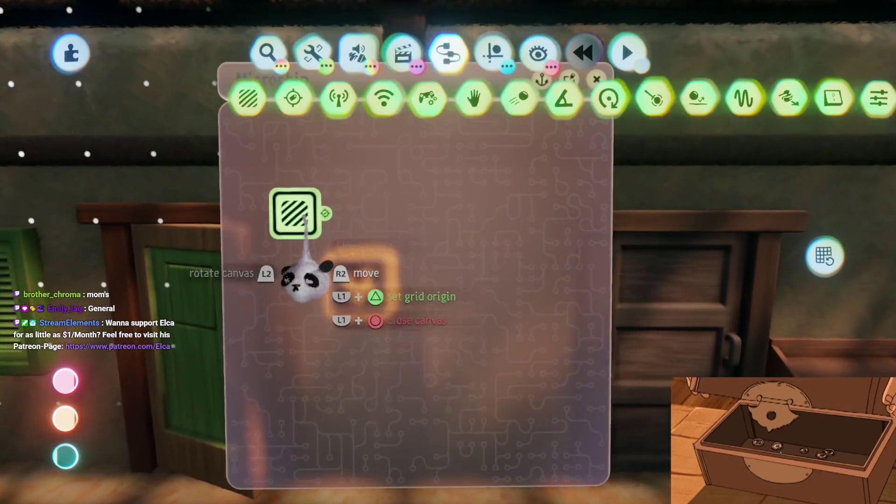
Add a second trigger zone to the microchip and change its zone shape to sphere
{"action": "left_click", "coordinate": [450, 238]}
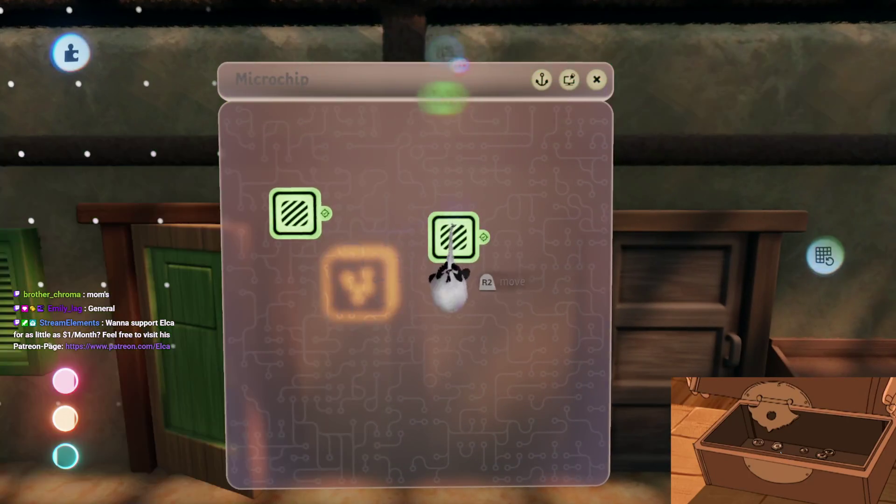
{"action": "left_click", "coordinate": [452, 236]}
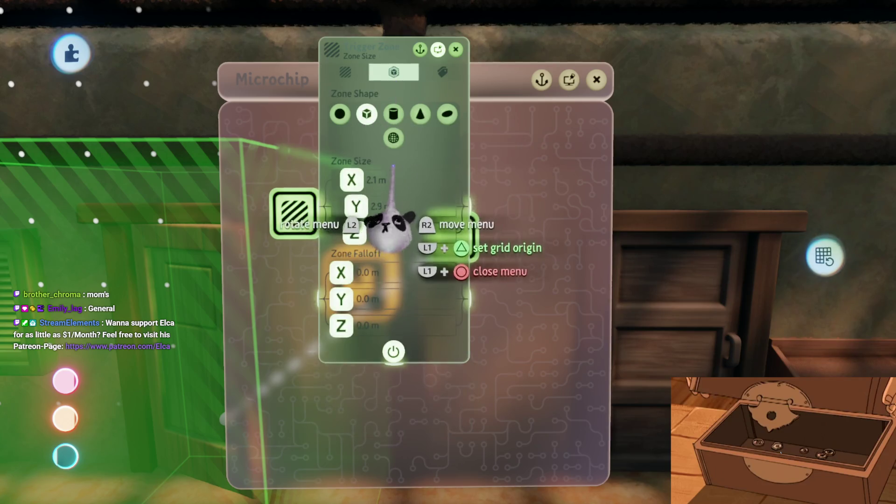
{"action": "left_click", "coordinate": [393, 138]}
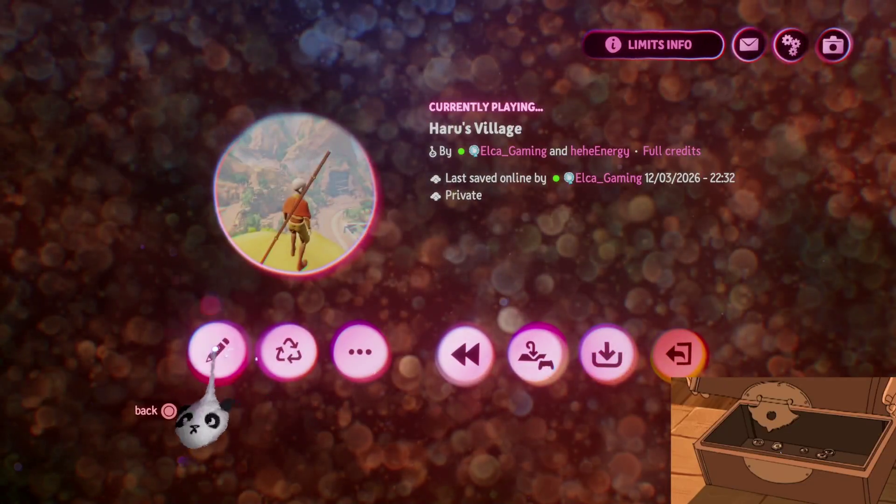
Return to editing and confirm YES to delete the oversized object without undo
{"action": "left_click", "coordinate": [215, 351]}
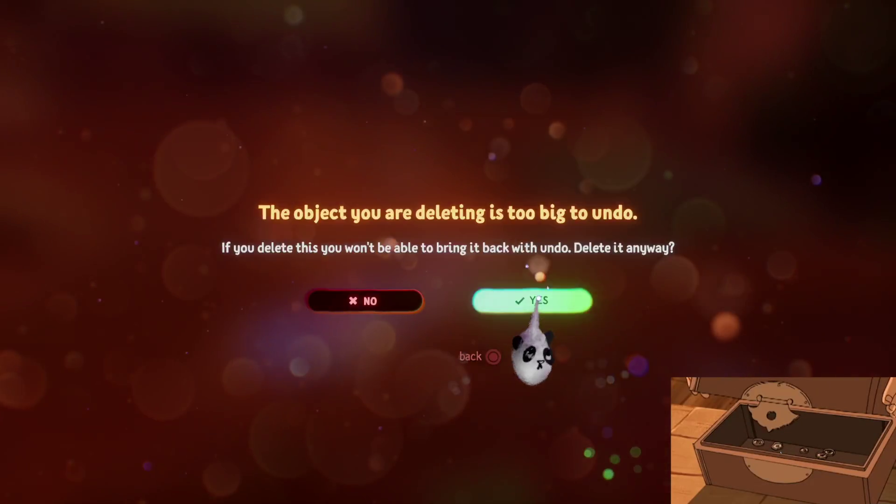
{"action": "left_click", "coordinate": [538, 301]}
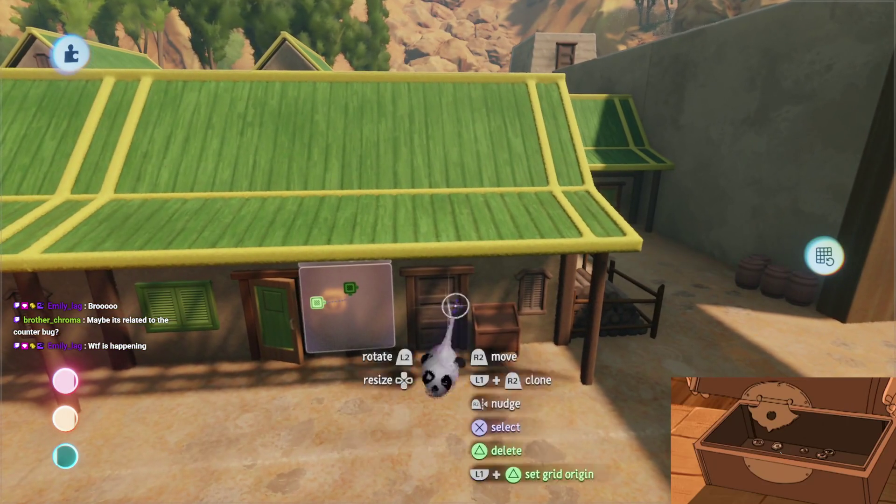
Reopen Haru's Village from My Creations in Edit mode and pick up a blue puppet
{"action": "key", "text": "Escape"}
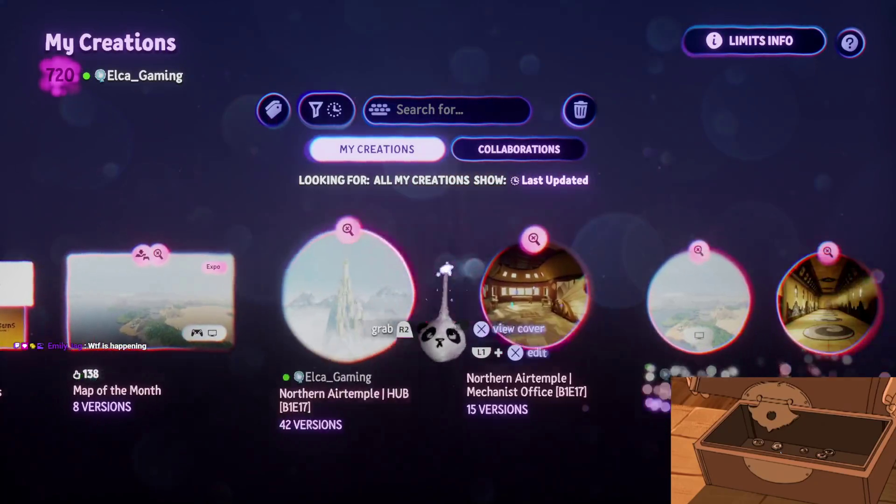
{"action": "scroll", "coordinate": [447, 268], "scroll_direction": "right", "scroll_amount": 5}
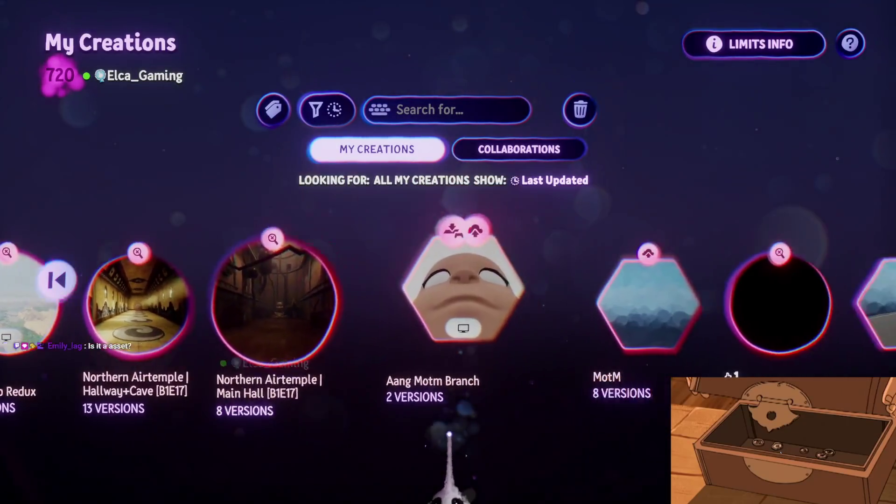
{"action": "scroll", "coordinate": [431, 439], "scroll_direction": "right", "scroll_amount": 2}
{"action": "left_click", "coordinate": [427, 436]}
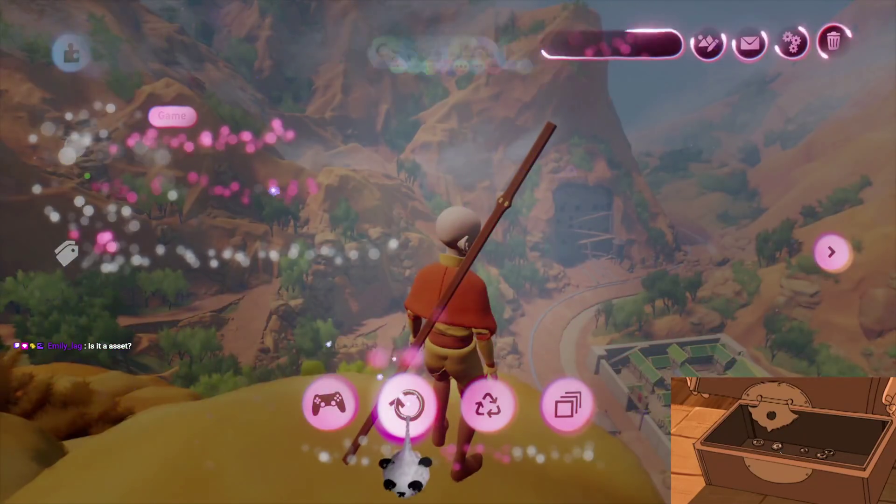
{"action": "left_click", "coordinate": [408, 404]}
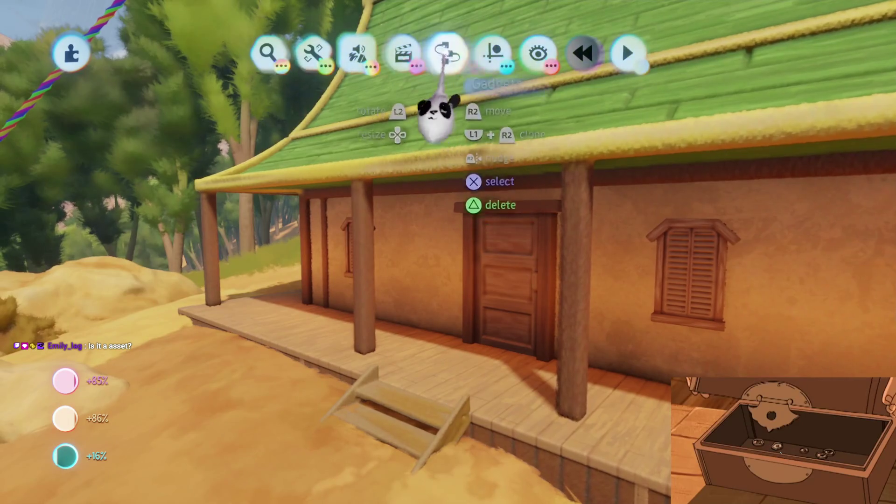
{"action": "mouse_move", "coordinate": [474, 104]}
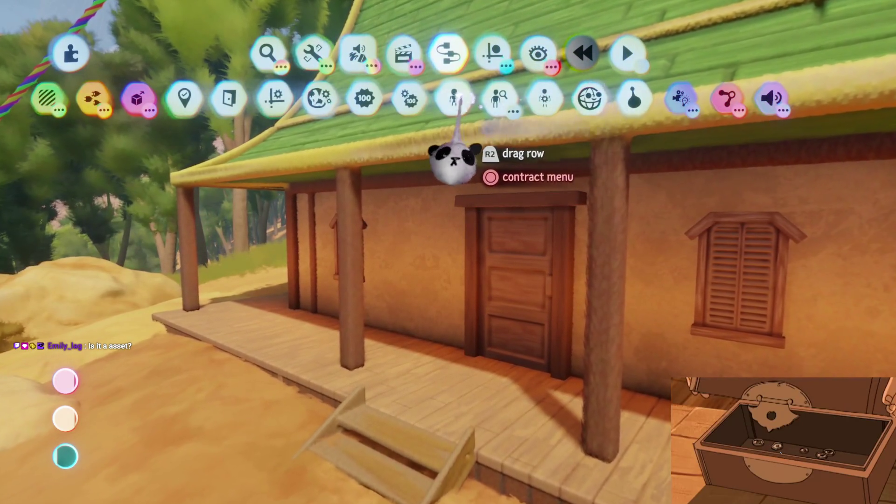
{"action": "left_click", "coordinate": [455, 99]}
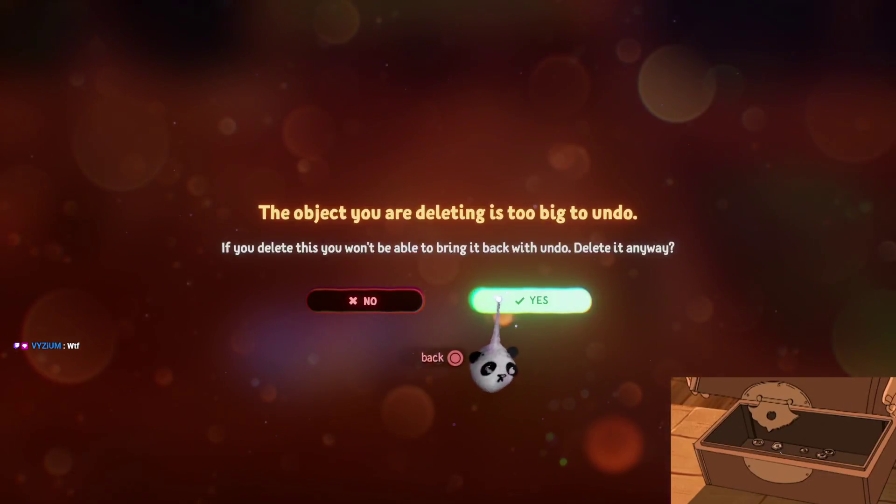
Confirm deleting the large object, then open and close the stamp search panel
{"action": "left_click", "coordinate": [498, 299]}
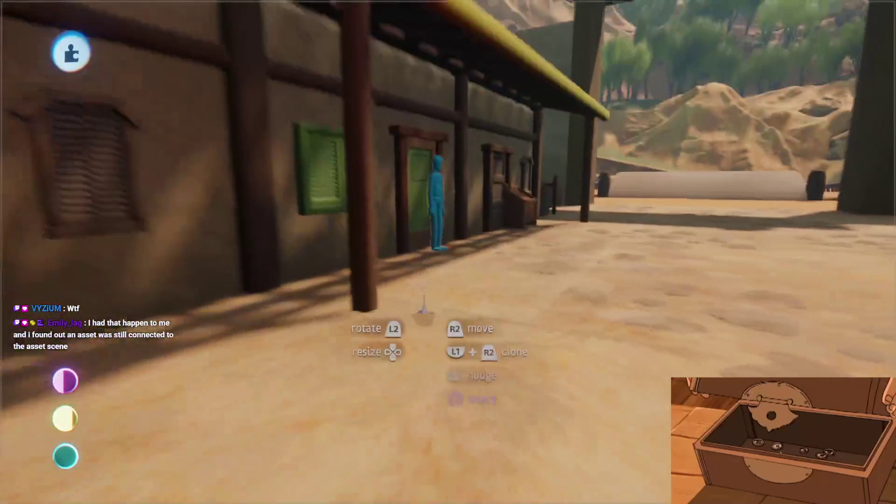
{"action": "left_click", "coordinate": [269, 51]}
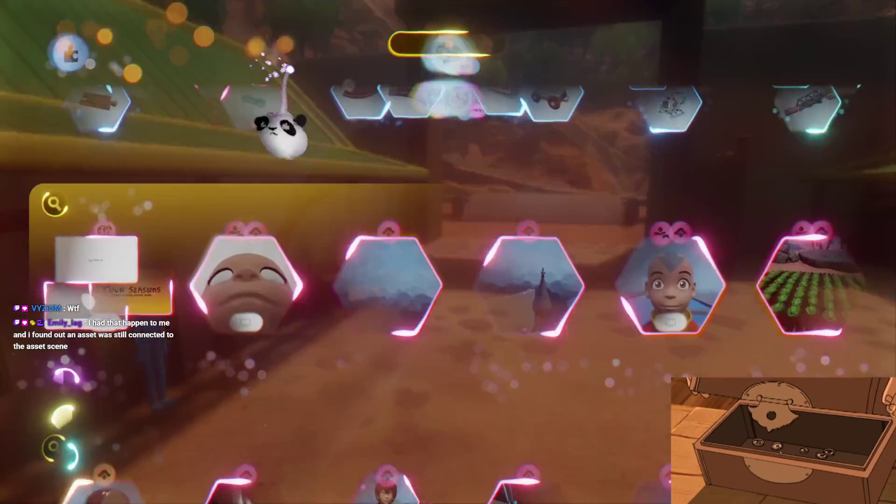
{"action": "key", "text": "Escape"}
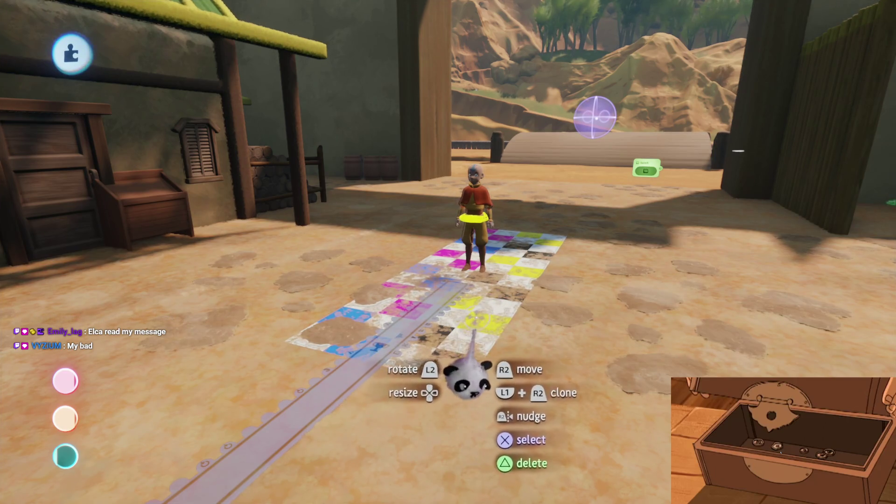
Play the village, run the character to the green door, along the wall and down the street, then return to Edit
{"action": "key", "text": "Escape"}
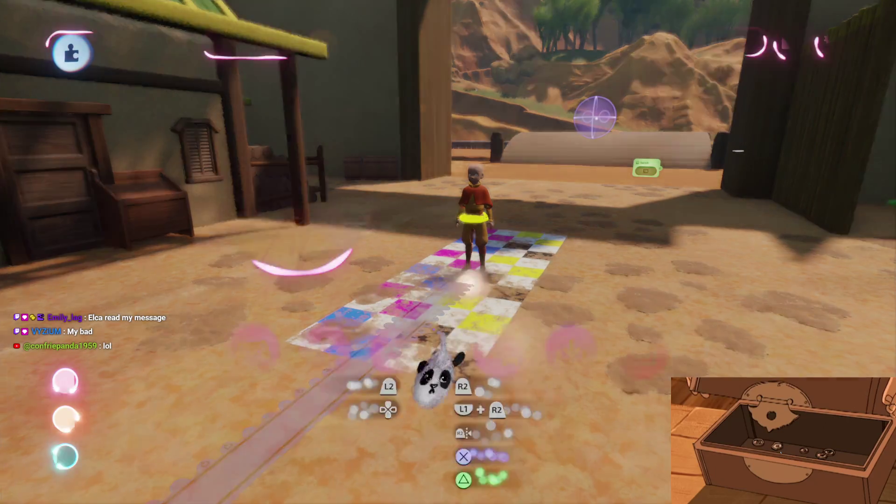
{"action": "left_click", "coordinate": [254, 350]}
{"action": "key", "text": "w"}
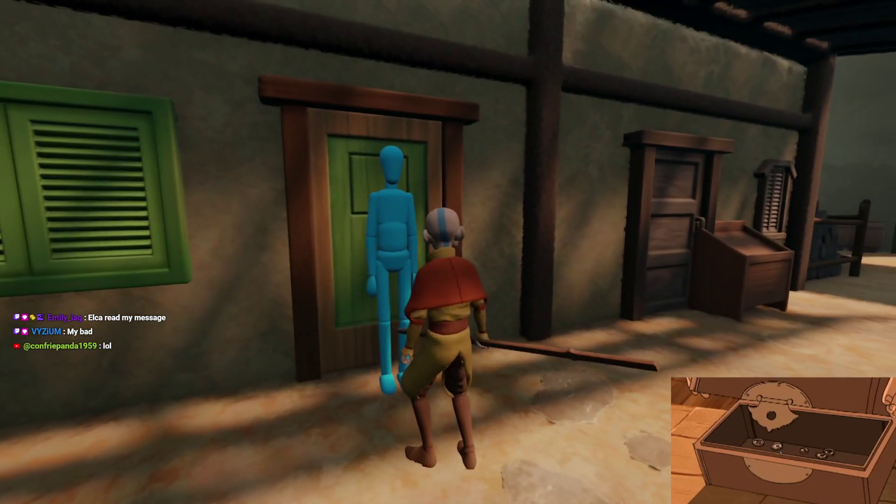
{"action": "key", "text": "a"}
{"action": "key", "text": "s"}
{"action": "key", "text": "w"}
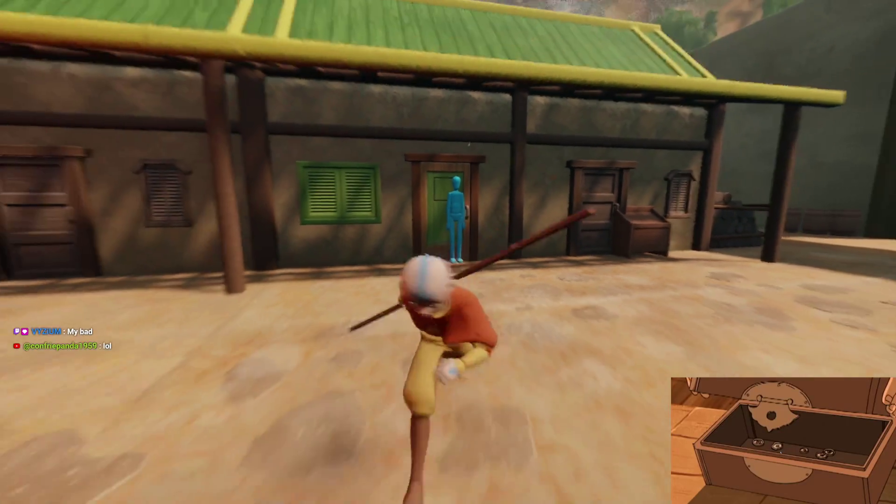
{"action": "key", "text": "w"}
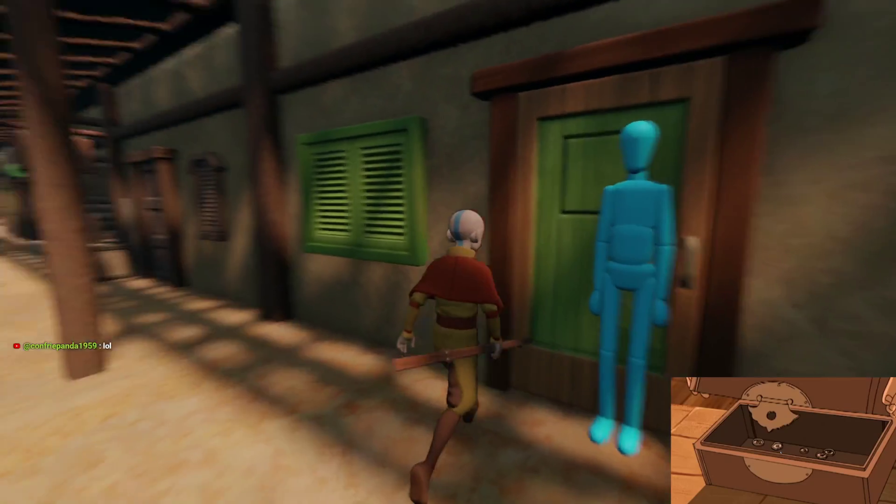
{"action": "key", "text": "w"}
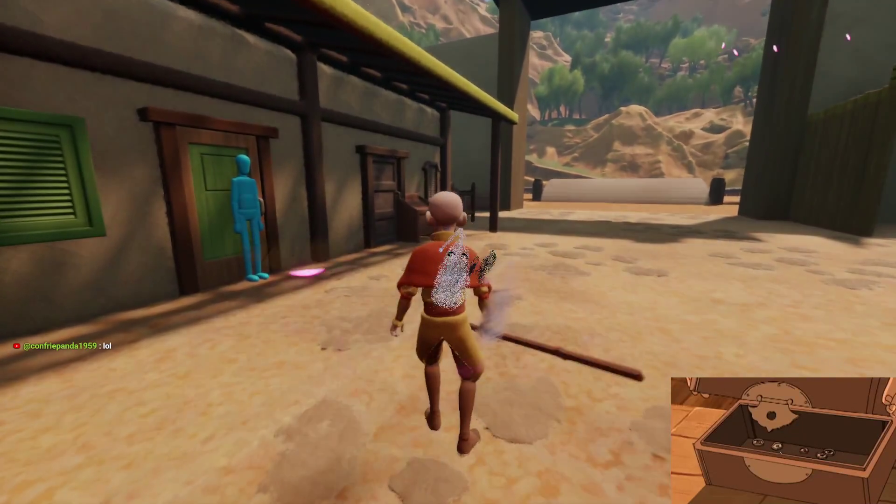
{"action": "key", "text": "Escape"}
{"action": "left_click", "coordinate": [218, 351]}
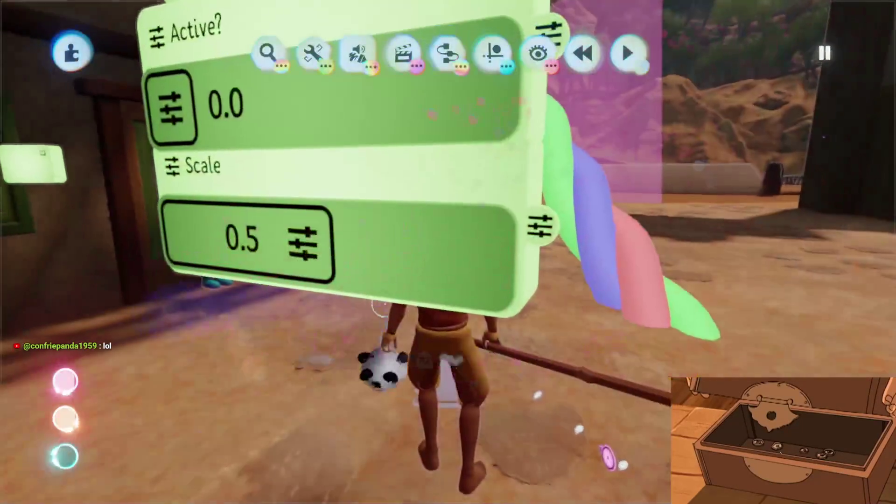
Dismiss the gadget settings, exit sculpt mode and pan along the wall to the green door with creation tools restored
{"action": "key", "text": "Escape"}
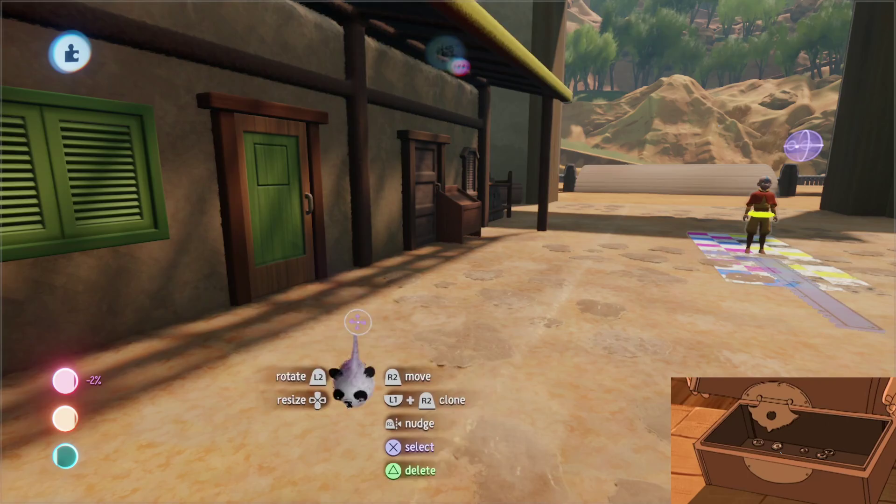
{"action": "key", "text": "Left"}
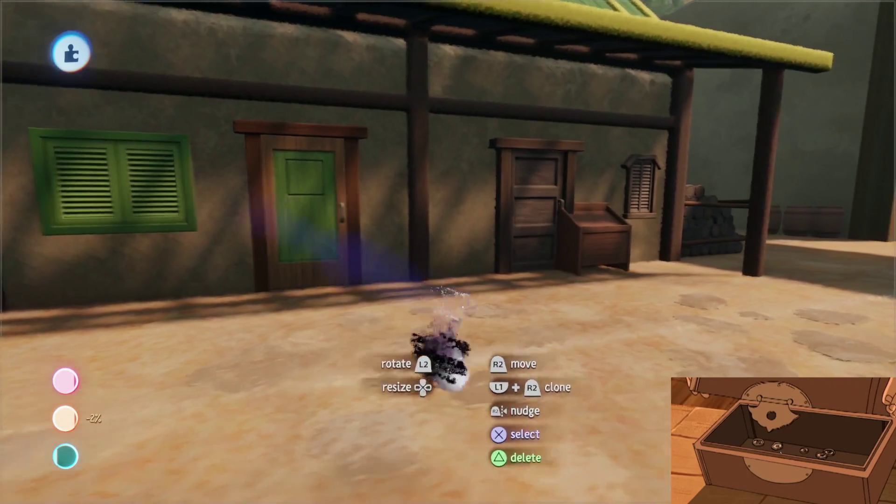
{"action": "key", "text": "Right"}
{"action": "mouse_move", "coordinate": [496, 74]}
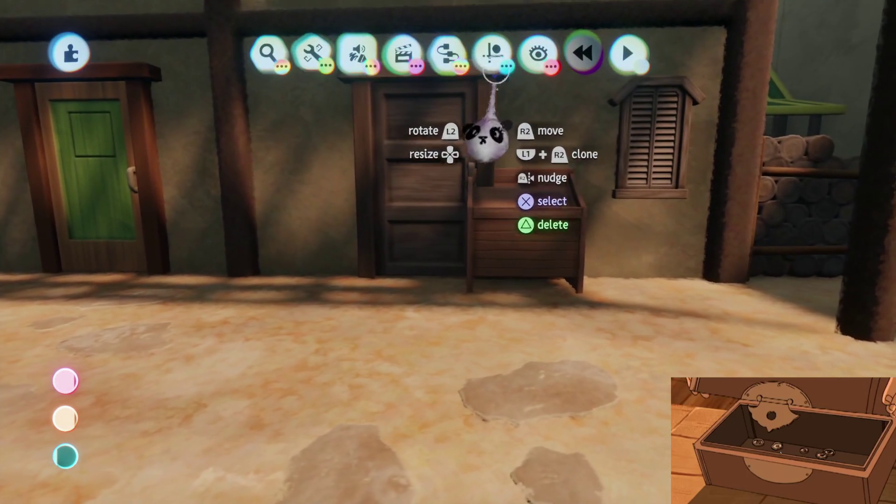
{"action": "left_click", "coordinate": [496, 75]}
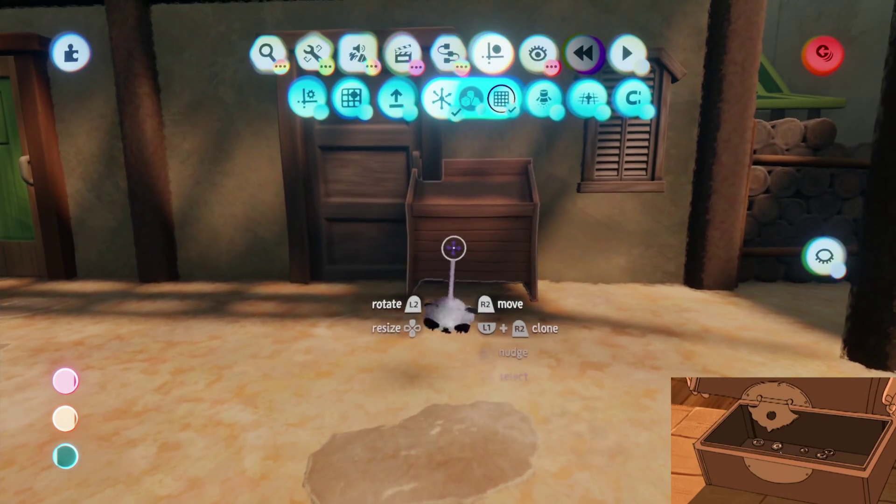
{"action": "key", "text": "Escape"}
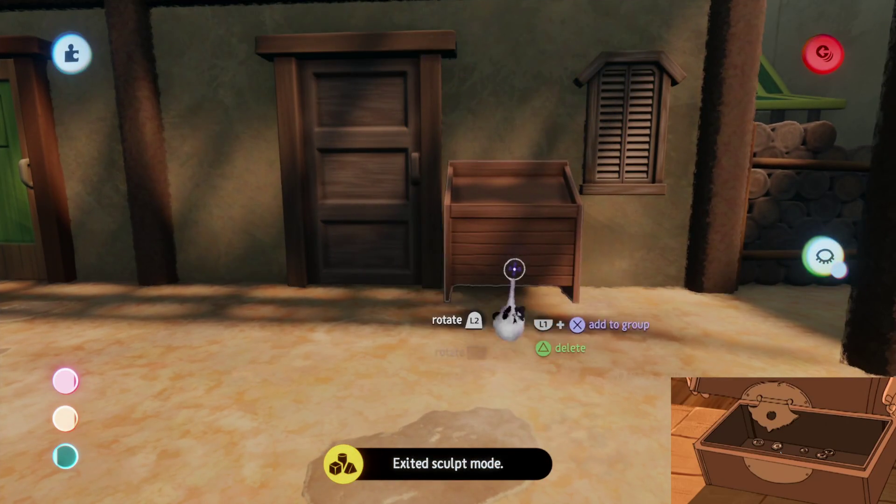
{"action": "key", "text": "Left"}
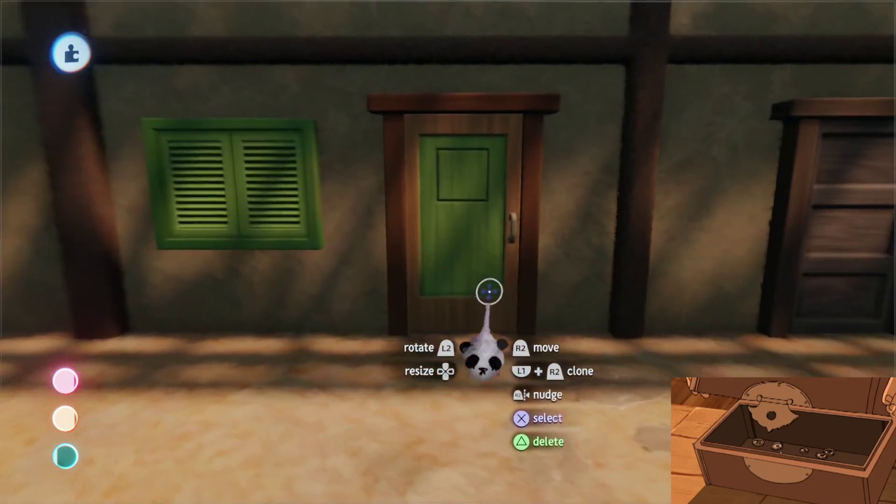
{"action": "left_click", "coordinate": [491, 53]}
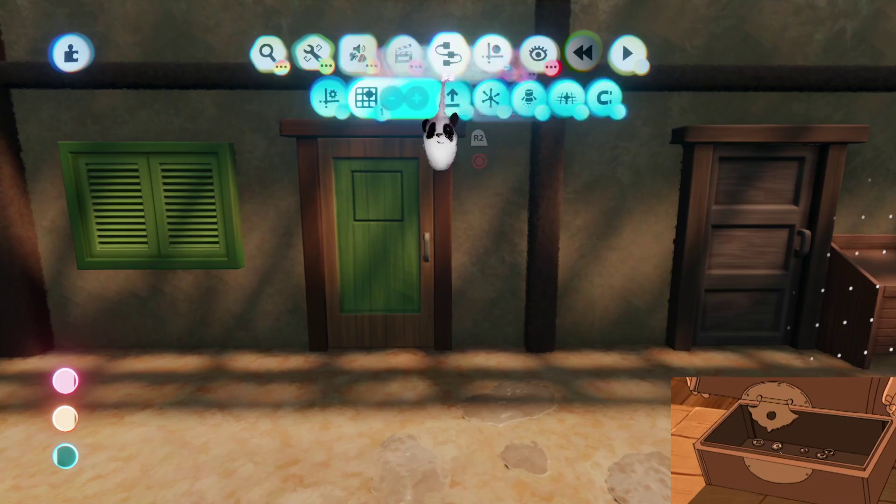
Pick the Microchip from Logic Gadgets and stamp it into the scene
{"action": "left_click", "coordinate": [448, 52]}
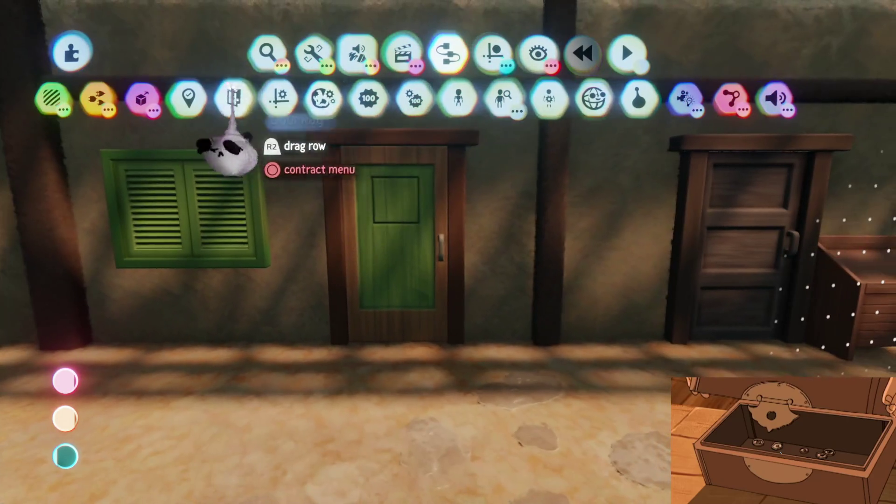
{"action": "mouse_move", "coordinate": [226, 112]}
{"action": "left_mouse_down"}
{"action": "mouse_move", "coordinate": [488, 126]}
{"action": "mouse_move", "coordinate": [514, 100]}
{"action": "left_mouse_up"}
{"action": "left_click", "coordinate": [513, 100]}
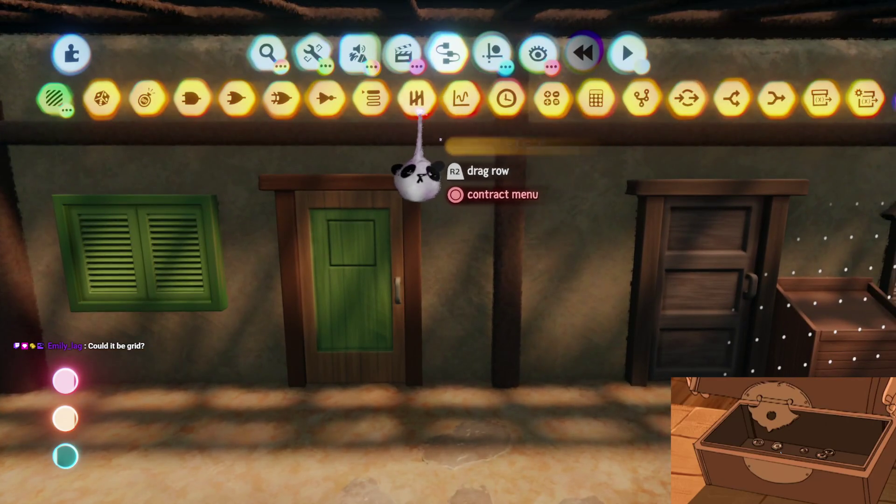
{"action": "left_click_drag", "start_coordinate": [411, 116], "coordinate": [260, 130]}
{"action": "mouse_move", "coordinate": [344, 120]}
{"action": "left_mouse_down"}
{"action": "mouse_move", "coordinate": [509, 122]}
{"action": "mouse_move", "coordinate": [537, 98]}
{"action": "left_mouse_up"}
{"action": "left_click", "coordinate": [536, 96]}
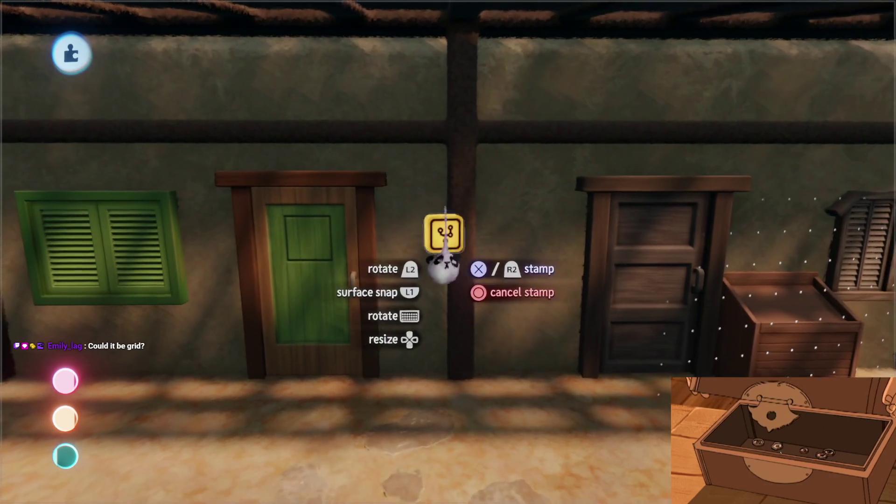
{"action": "left_click", "coordinate": [444, 269]}
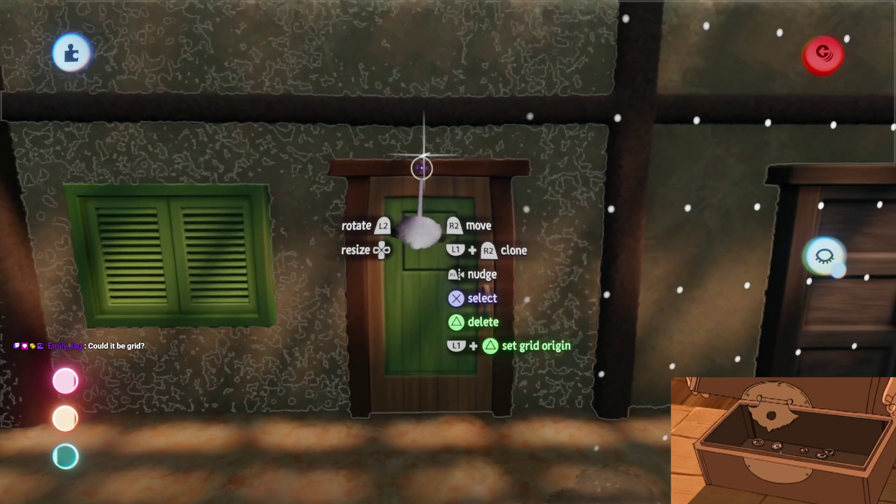
Move the microchip next to the green door and open its empty canvas
{"action": "key", "text": "Escape"}
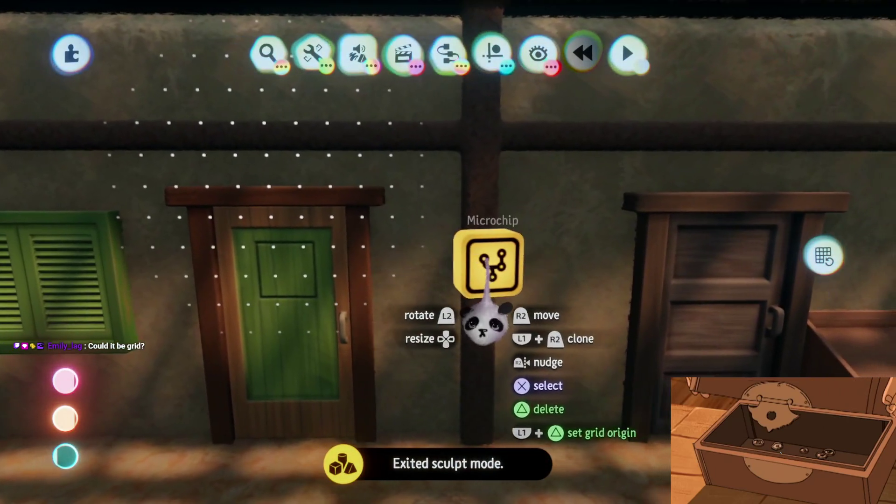
{"action": "mouse_move", "coordinate": [486, 261]}
{"action": "left_mouse_down"}
{"action": "mouse_move", "coordinate": [467, 268]}
{"action": "mouse_move", "coordinate": [518, 261]}
{"action": "mouse_move", "coordinate": [481, 256]}
{"action": "left_mouse_up"}
{"action": "left_click", "coordinate": [481, 257]}
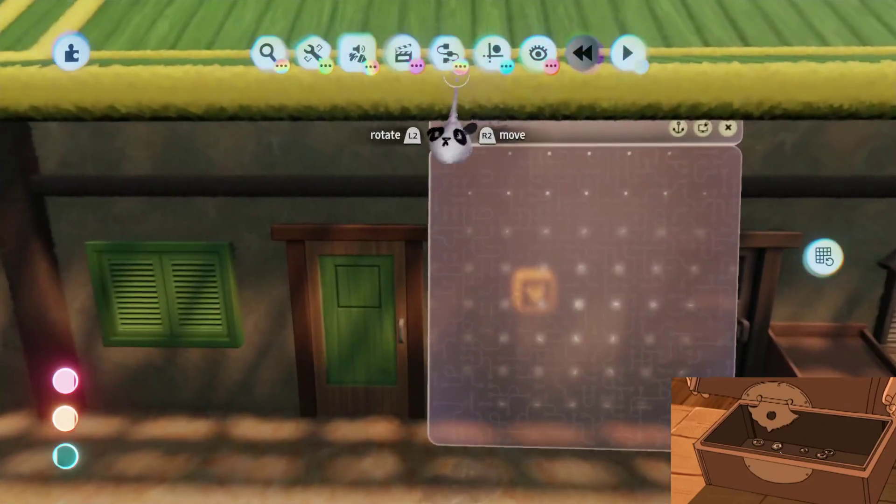
Place a Trigger Zone on the microchip canvas and change its zone shape from sphere to cube
{"action": "left_click", "coordinate": [448, 53]}
{"action": "left_click", "coordinate": [369, 101]}
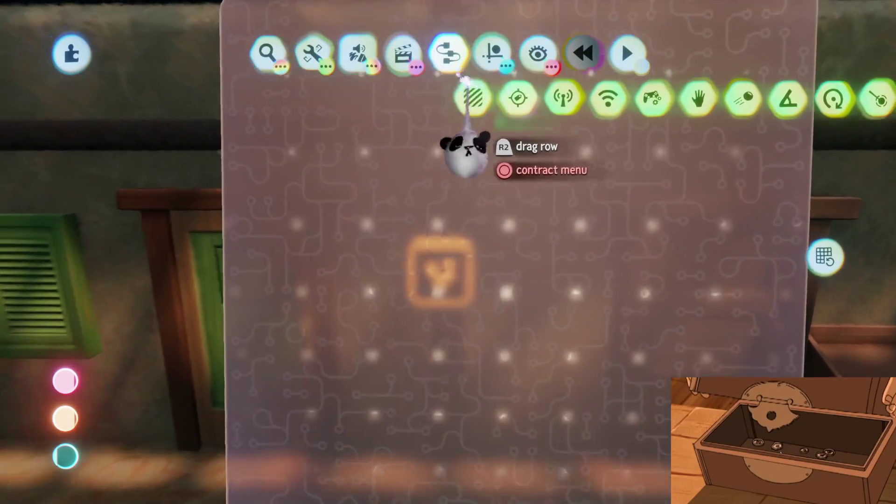
{"action": "left_click", "coordinate": [309, 228]}
{"action": "left_click", "coordinate": [309, 228]}
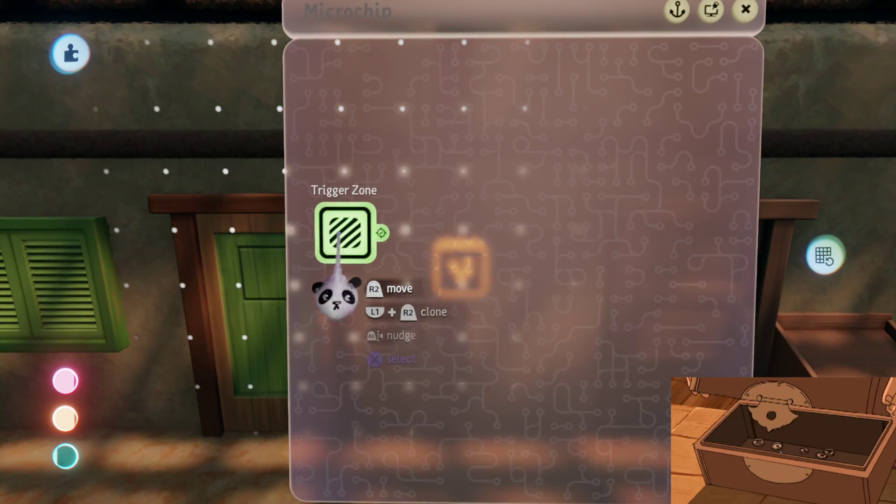
{"action": "left_click", "coordinate": [354, 224]}
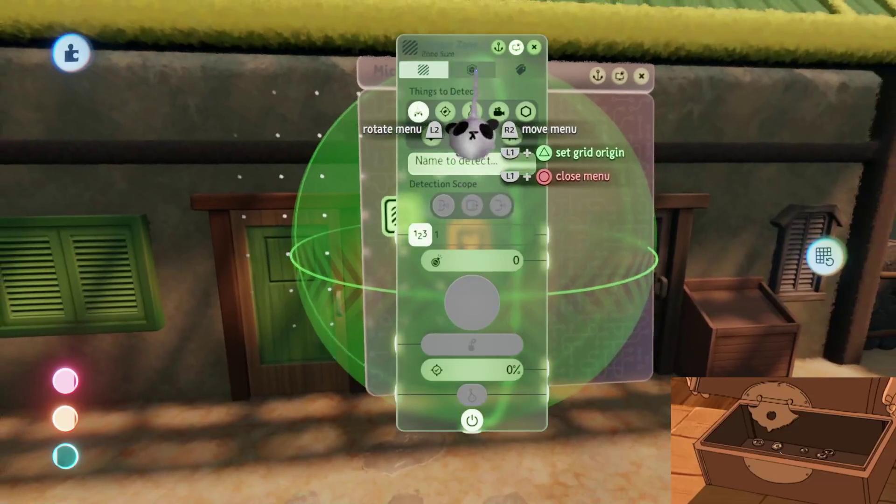
{"action": "left_click", "coordinate": [449, 117]}
Enlarge the cube zone to 2.4 m over the green door and reopen its detection settings
{"action": "key", "text": "Escape"}
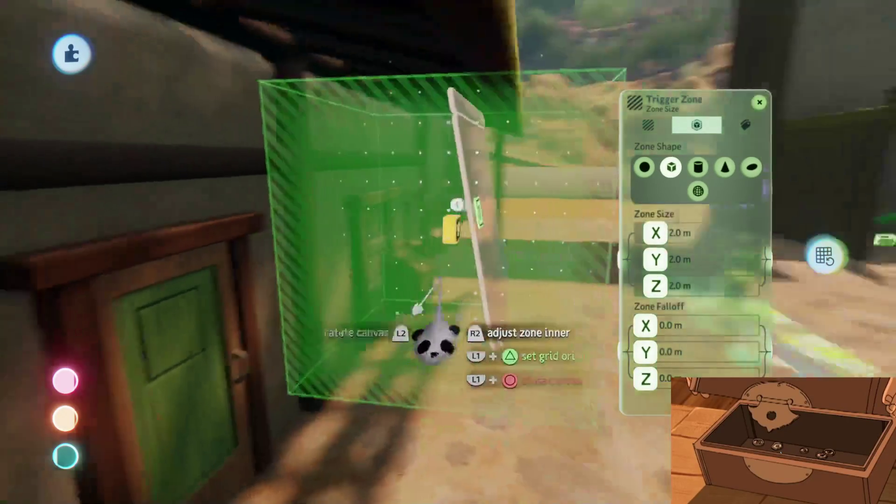
{"action": "key", "text": "Escape"}
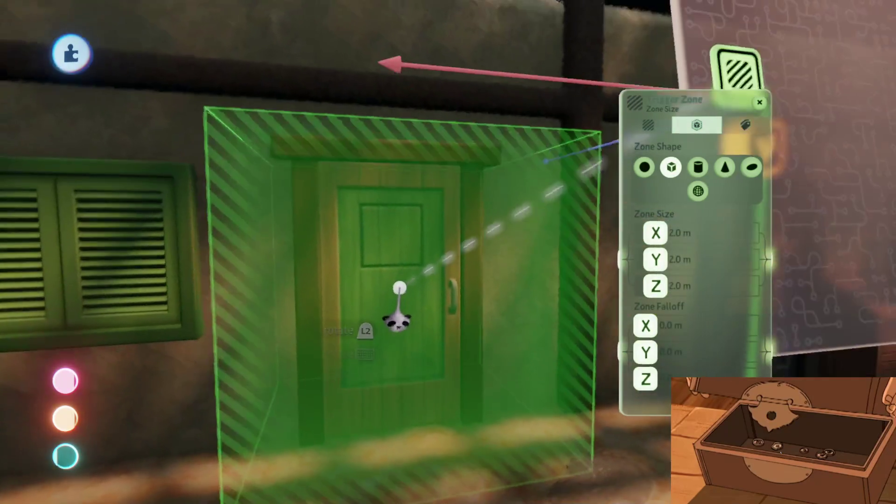
{"action": "mouse_move", "coordinate": [400, 280]}
{"action": "left_mouse_down"}
{"action": "mouse_move", "coordinate": [386, 296]}
{"action": "mouse_move", "coordinate": [388, 288]}
{"action": "mouse_move", "coordinate": [408, 300]}
{"action": "mouse_move", "coordinate": [410, 293]}
{"action": "left_mouse_up"}
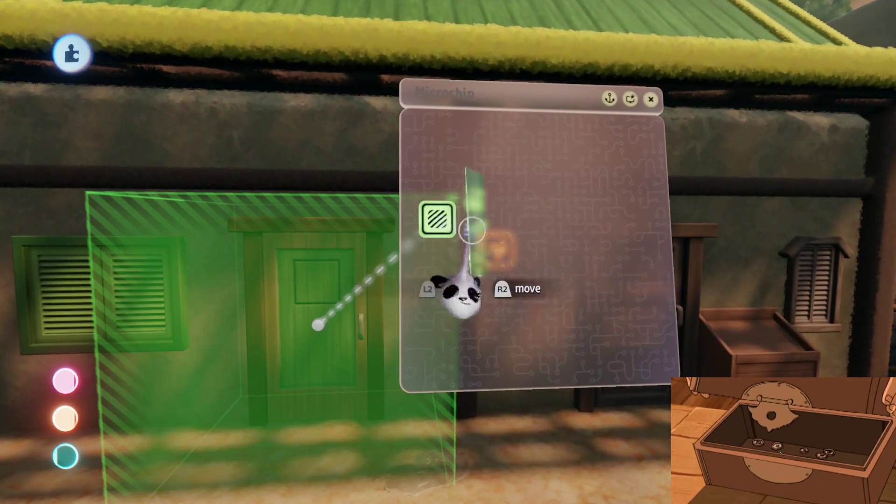
{"action": "left_click", "coordinate": [434, 217]}
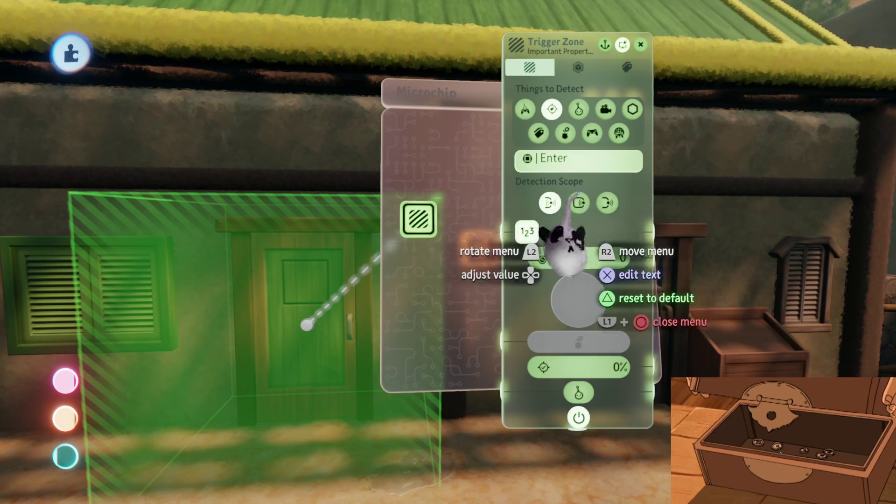
Duplicate the Trigger Zone on the microchip and check the copy's text, shape and size settings
{"action": "key", "text": "Escape"}
{"action": "left_click_drag", "start_coordinate": [396, 266], "coordinate": [507, 220]}
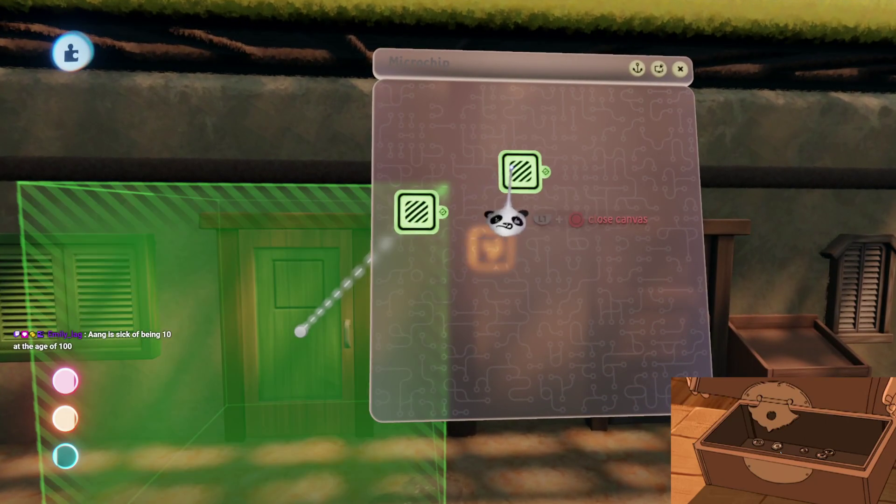
{"action": "left_click", "coordinate": [509, 219]}
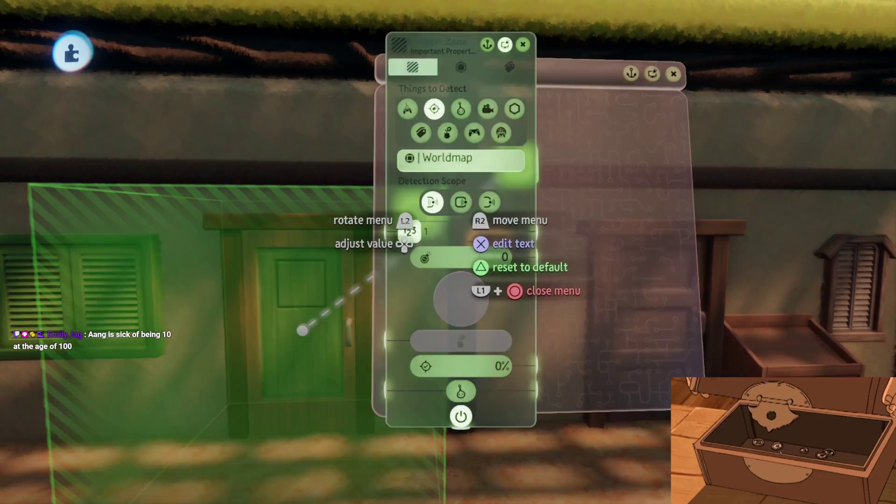
{"action": "left_click", "coordinate": [451, 161]}
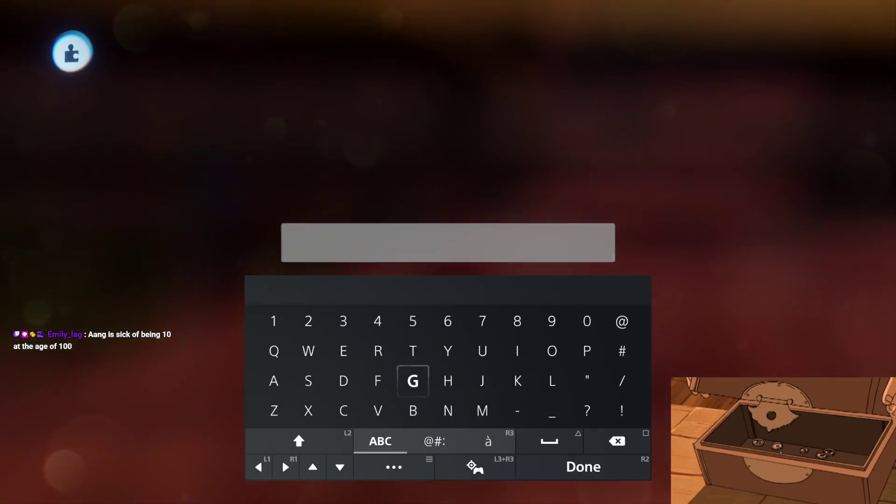
{"action": "key", "text": "Right"}
{"action": "key", "text": "Right"}
{"action": "key", "text": "Escape"}
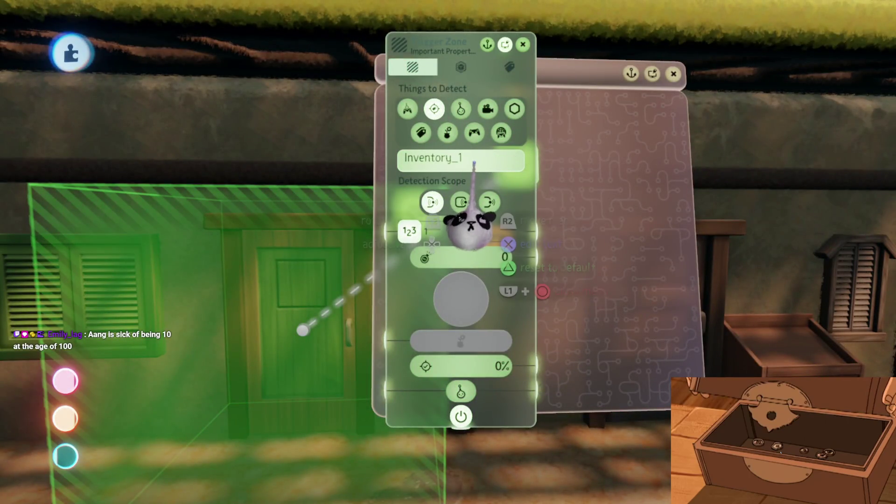
{"action": "left_click", "coordinate": [461, 67]}
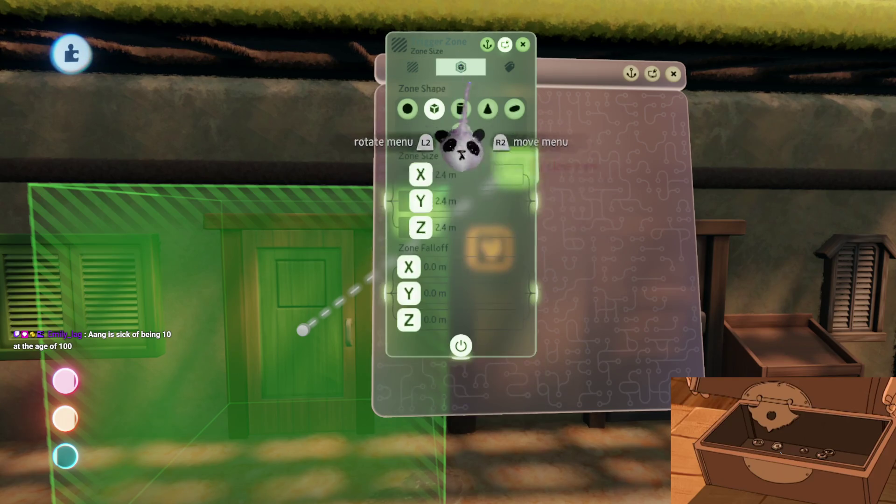
{"action": "key", "text": "Escape"}
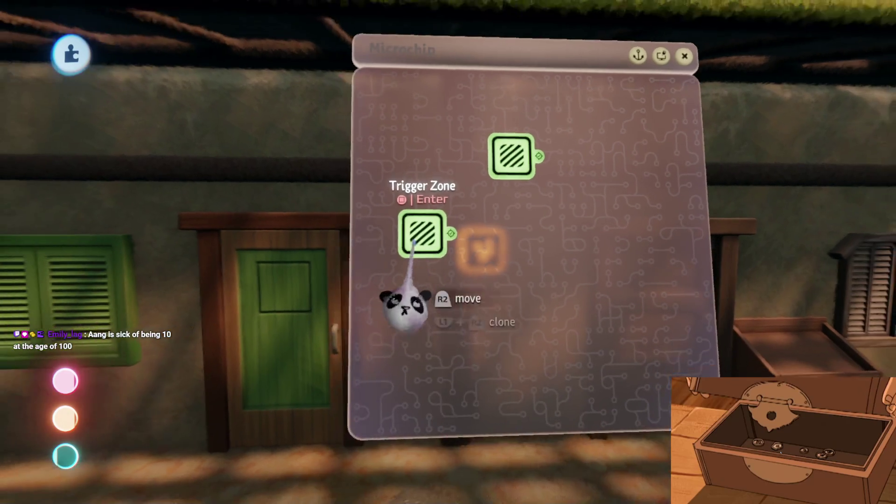
Playtest the scene to see the Enter prompt at the green door, then pause
{"action": "key", "text": "Escape"}
{"action": "key", "text": "Return"}
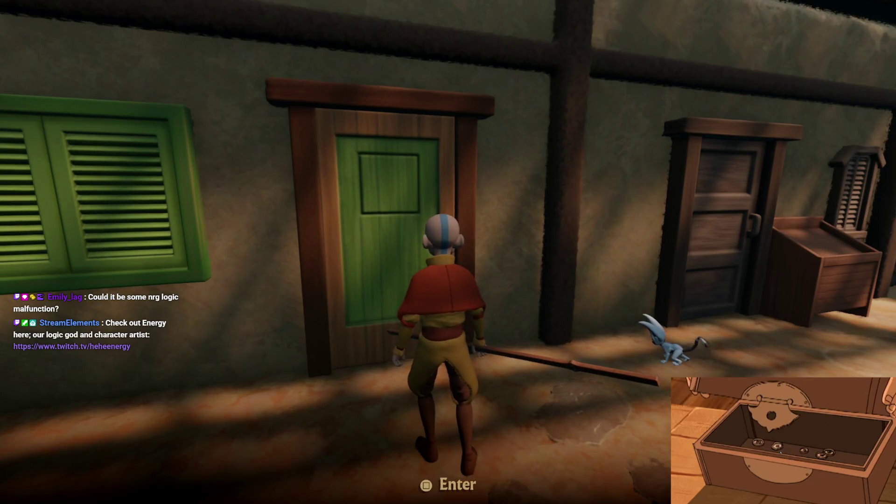
{"action": "key", "text": "Escape"}
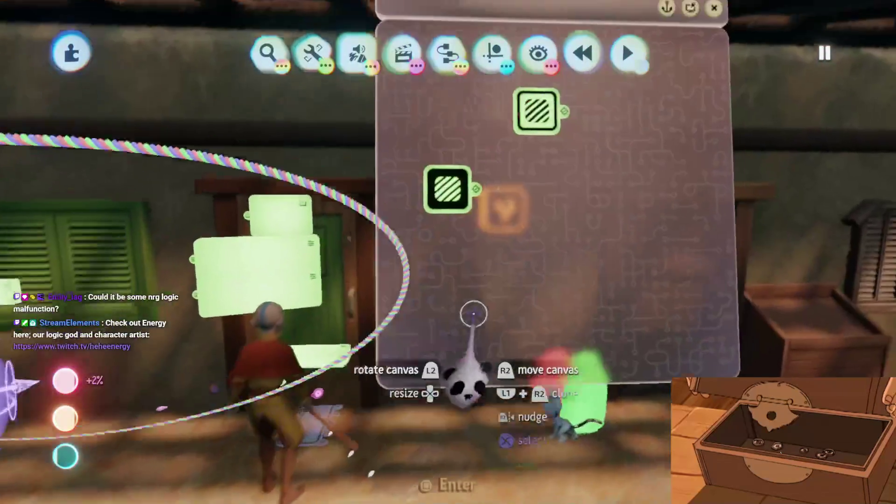
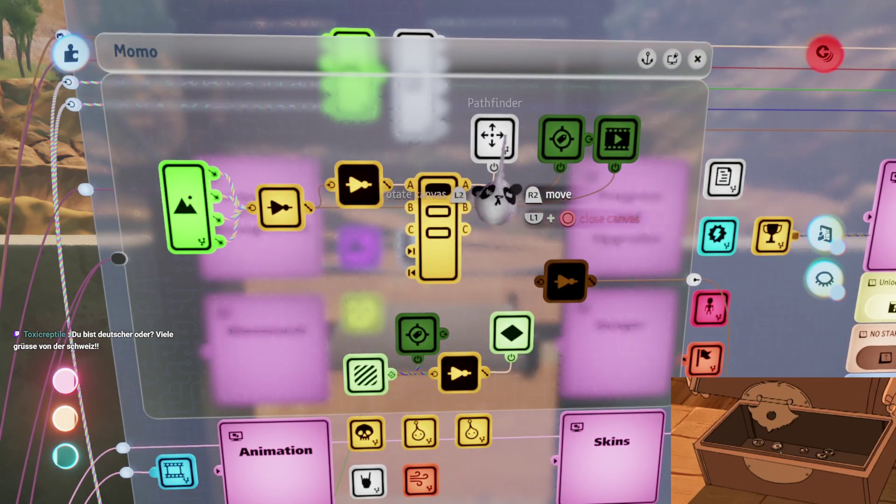
Close the Momo logic, then inspect and close the DEV, Aang and Transmitter/Receiver chips
{"action": "key", "text": "Escape"}
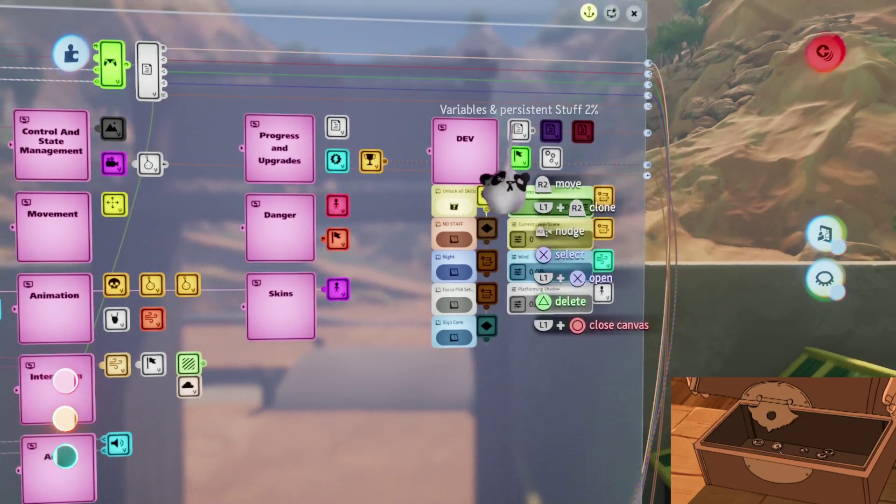
{"action": "left_click", "coordinate": [499, 196]}
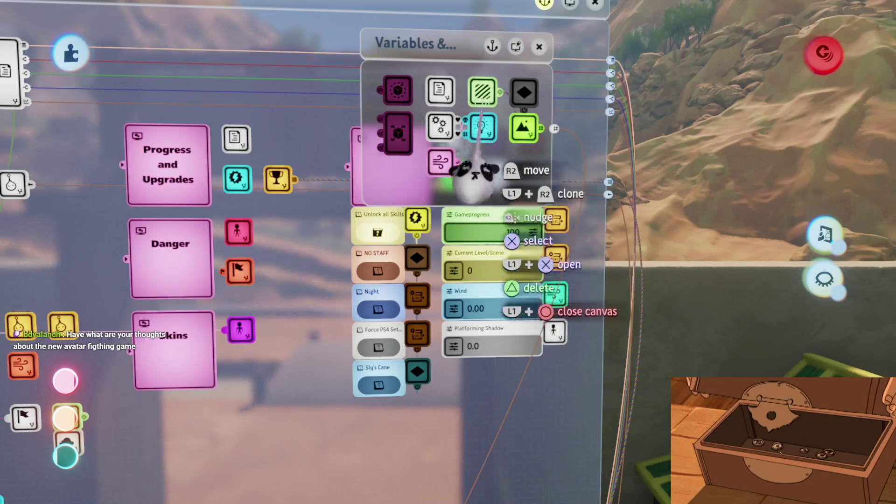
{"action": "key", "text": "Escape"}
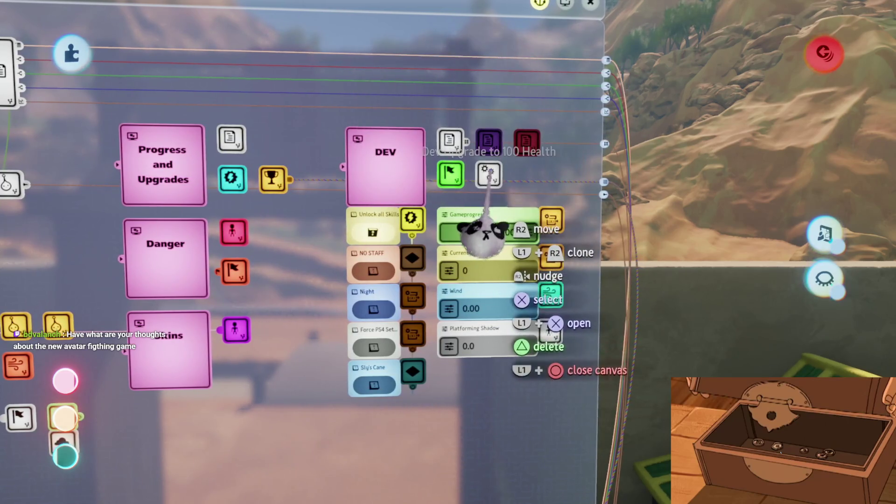
{"action": "left_click", "coordinate": [450, 174]}
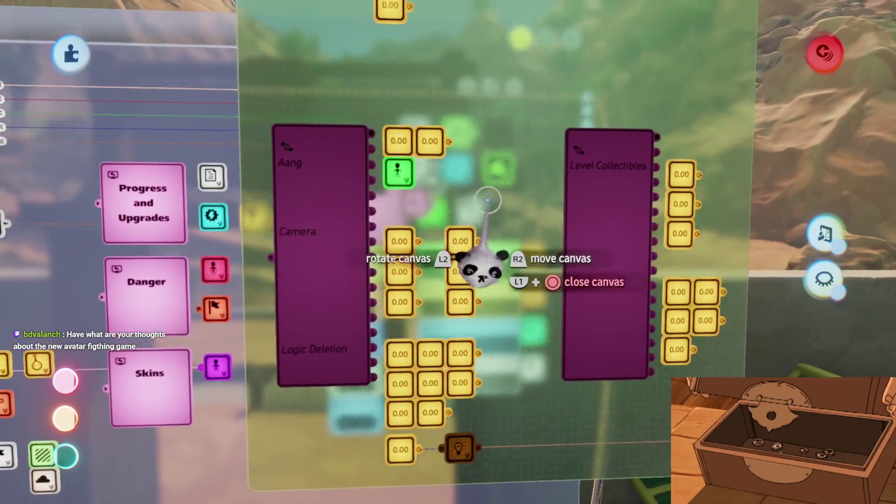
{"action": "mouse_move", "coordinate": [488, 201]}
{"action": "left_mouse_down"}
{"action": "mouse_move", "coordinate": [406, 224]}
{"action": "mouse_move", "coordinate": [400, 270]}
{"action": "left_mouse_up"}
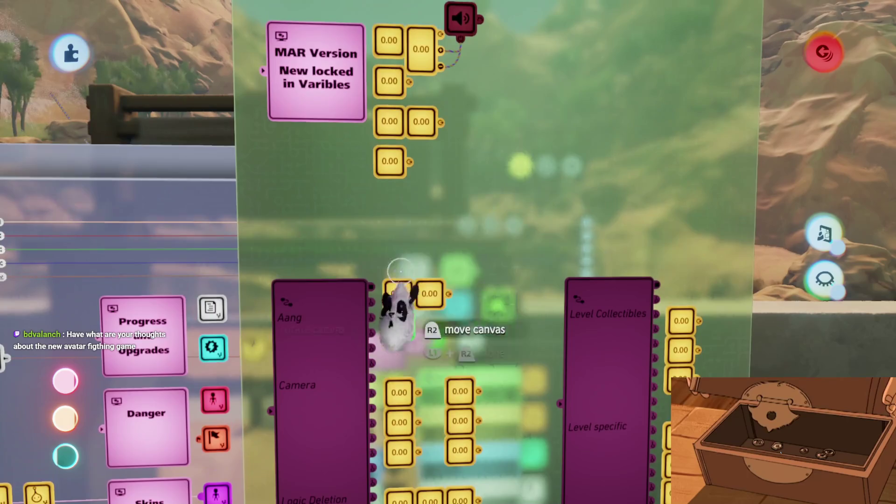
{"action": "key", "text": "Escape"}
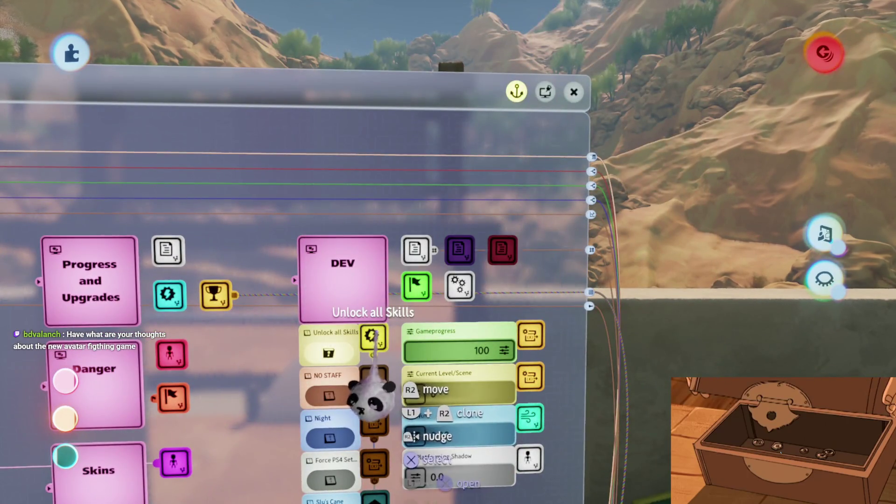
{"action": "left_click", "coordinate": [416, 285]}
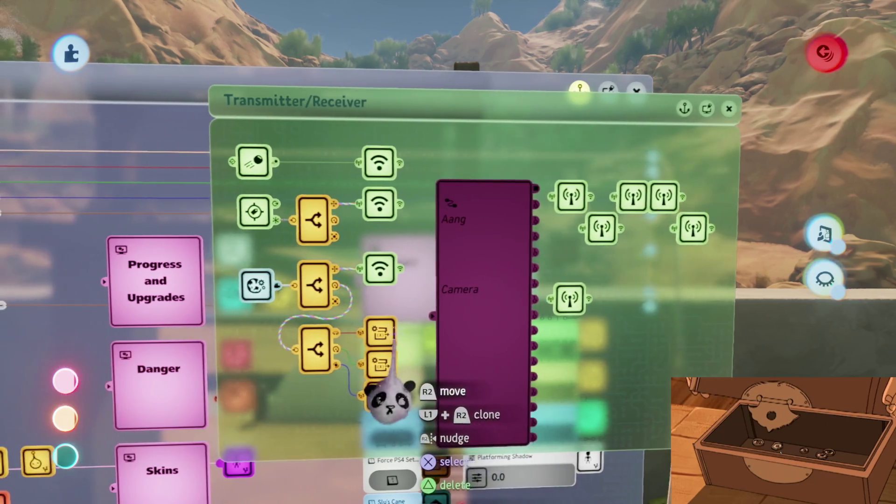
{"action": "key", "text": "Escape"}
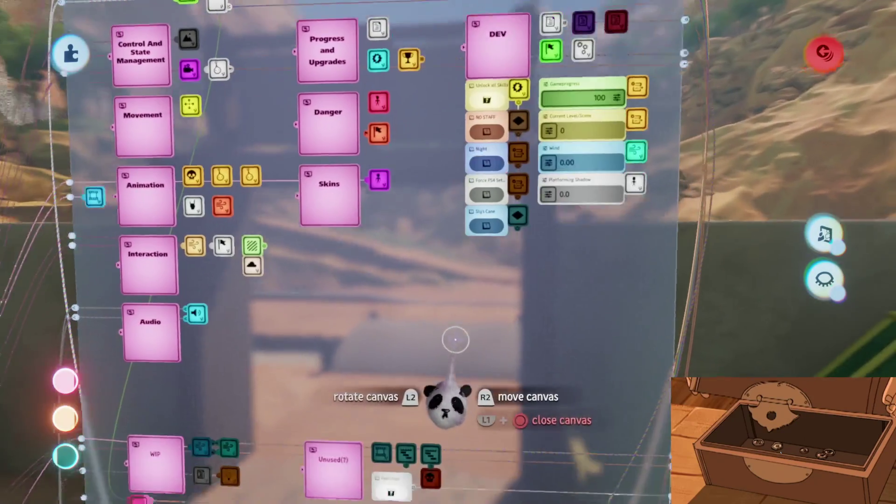
{"action": "scroll", "coordinate": [452, 357], "scroll_direction": "down", "scroll_amount": 5}
{"action": "scroll", "coordinate": [452, 357], "scroll_direction": "up", "scroll_amount": 5}
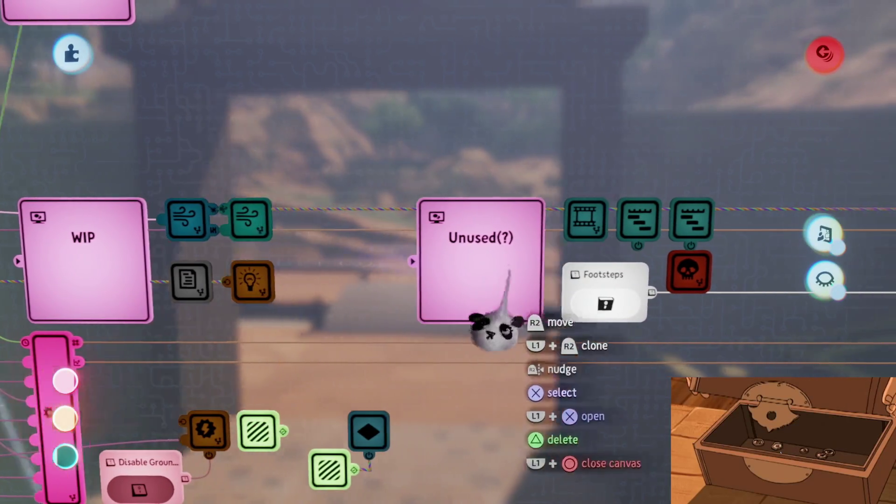
{"action": "scroll", "coordinate": [567, 280], "scroll_direction": "down", "scroll_amount": 5}
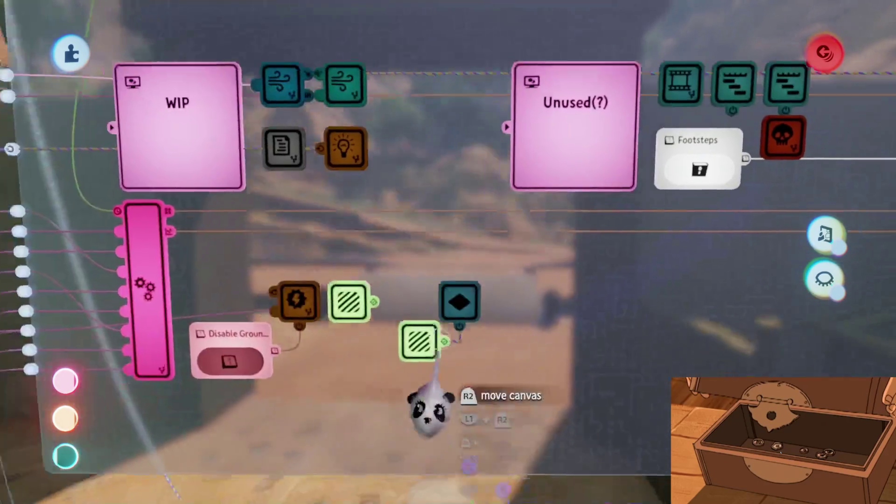
{"action": "mouse_move", "coordinate": [460, 370]}
{"action": "left_mouse_down"}
{"action": "mouse_move", "coordinate": [445, 320]}
{"action": "mouse_move", "coordinate": [474, 227]}
{"action": "left_mouse_up"}
{"action": "scroll", "coordinate": [473, 227], "scroll_direction": "up", "scroll_amount": 5}
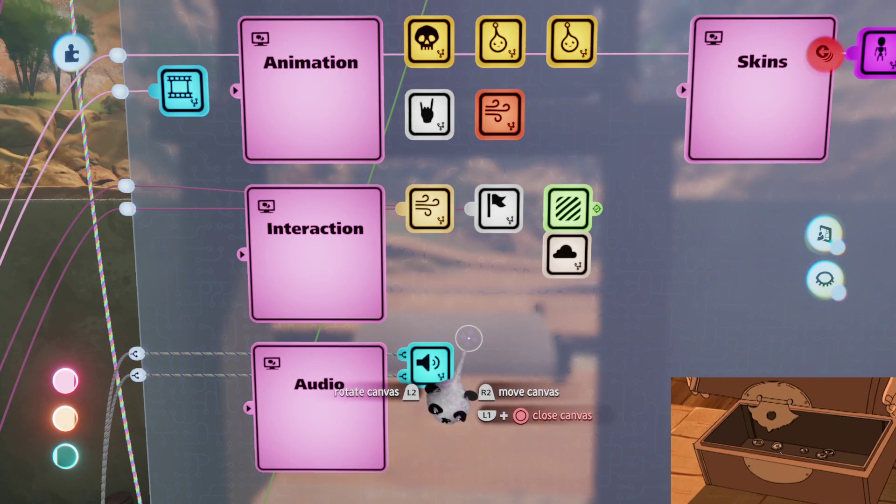
{"action": "scroll", "coordinate": [438, 346], "scroll_direction": "up", "scroll_amount": 2}
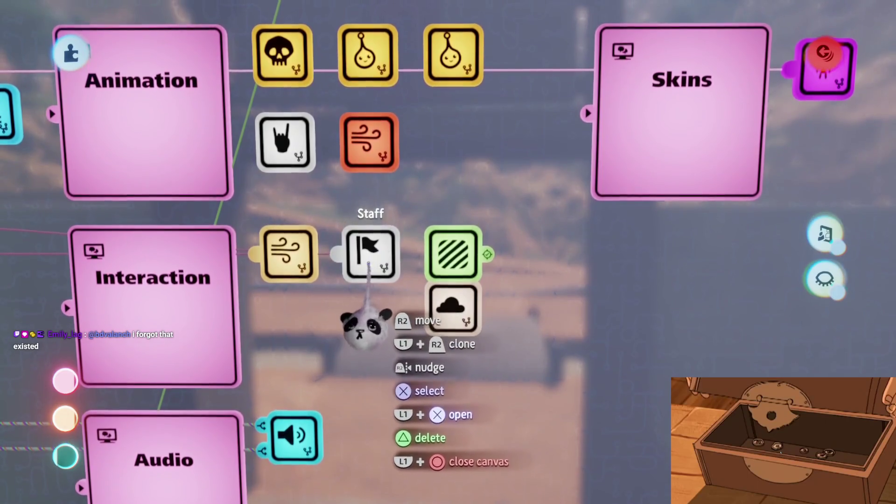
{"action": "double_click", "coordinate": [368, 322]}
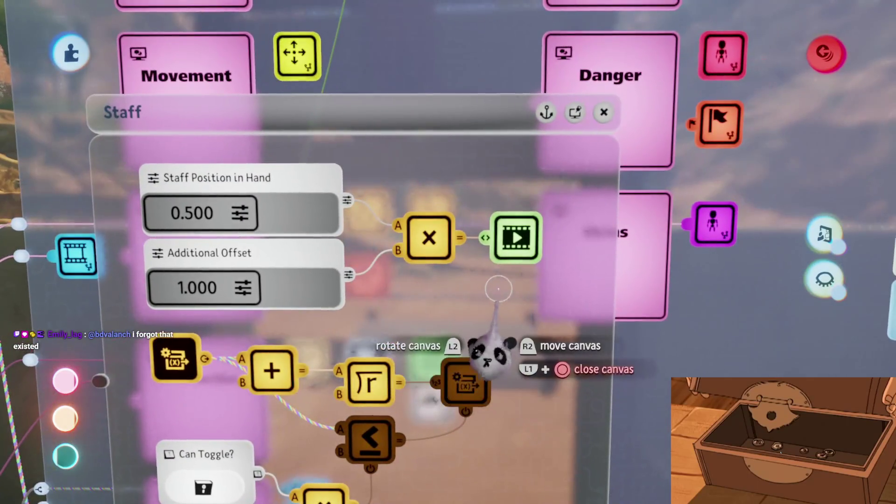
{"action": "key", "text": "Escape"}
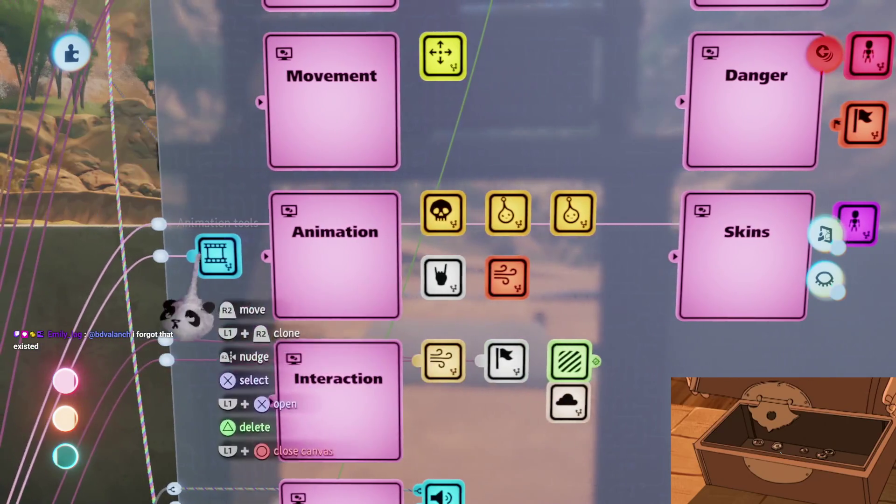
{"action": "left_click", "coordinate": [438, 277]}
{"action": "key", "text": "Escape"}
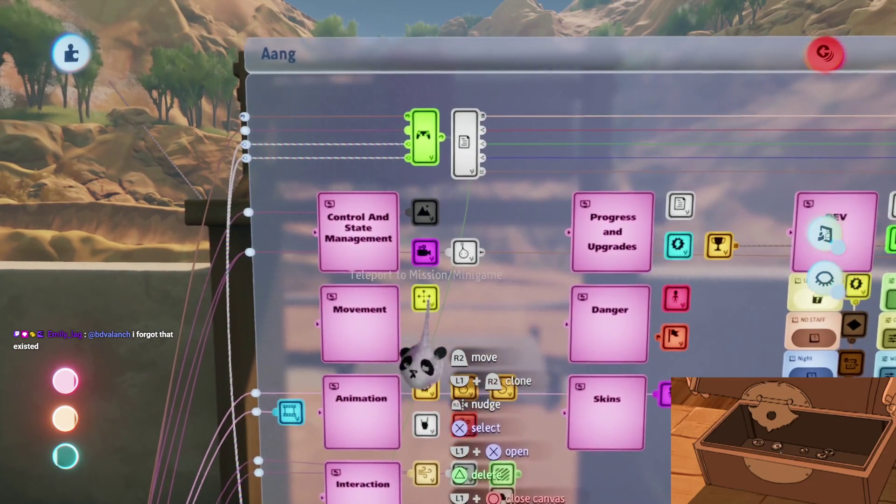
{"action": "left_click", "coordinate": [422, 229]}
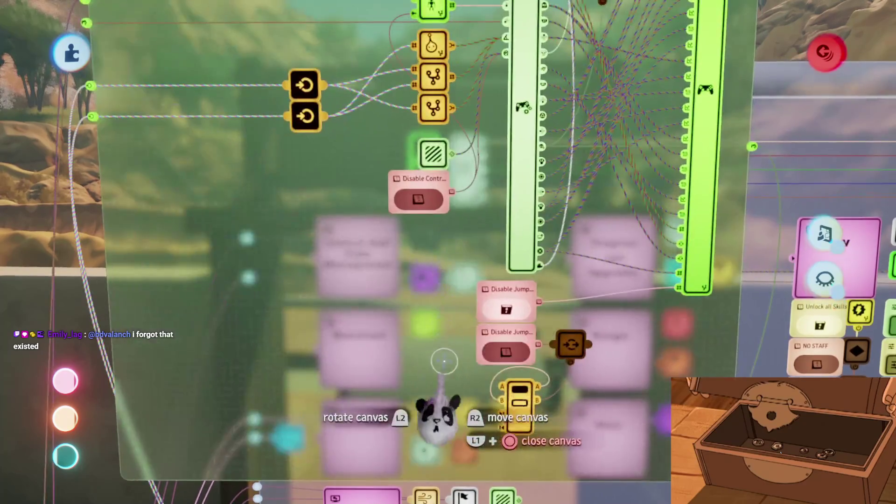
{"action": "scroll", "coordinate": [445, 261], "scroll_direction": "up", "scroll_amount": 5}
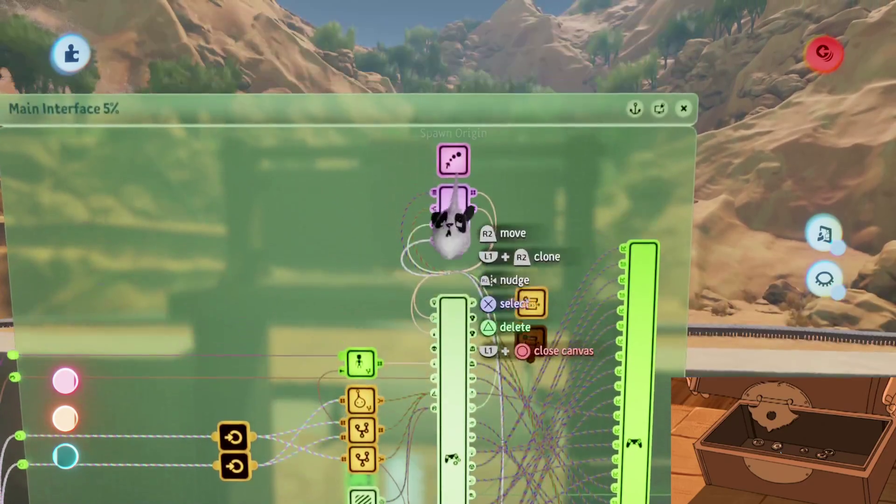
{"action": "scroll", "coordinate": [537, 364], "scroll_direction": "down", "scroll_amount": 5}
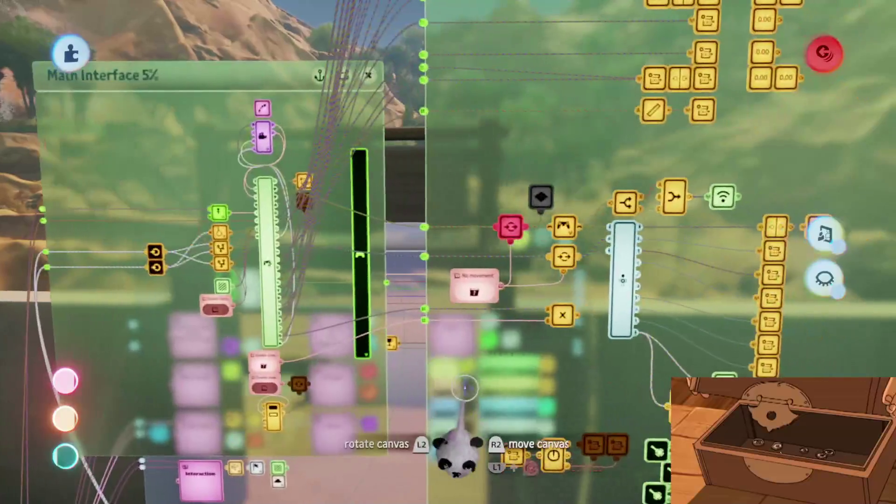
{"action": "scroll", "coordinate": [473, 353], "scroll_direction": "up", "scroll_amount": 10}
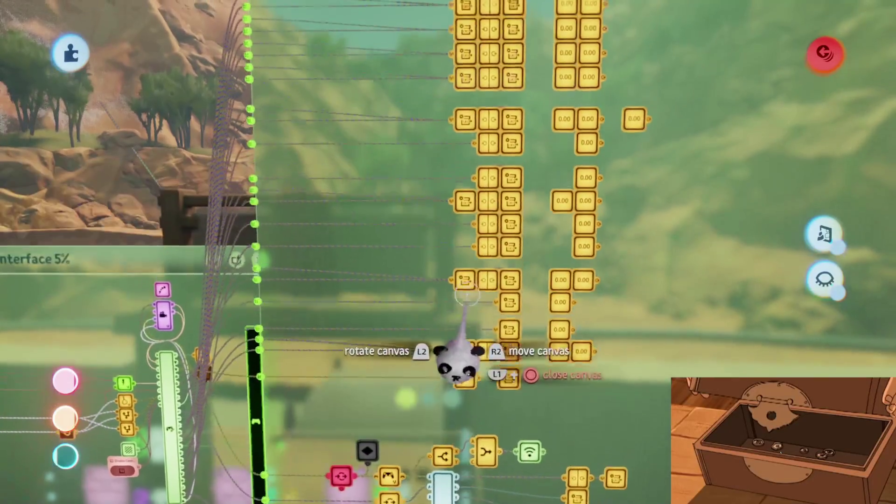
{"action": "scroll", "coordinate": [469, 242], "scroll_direction": "down", "scroll_amount": 10}
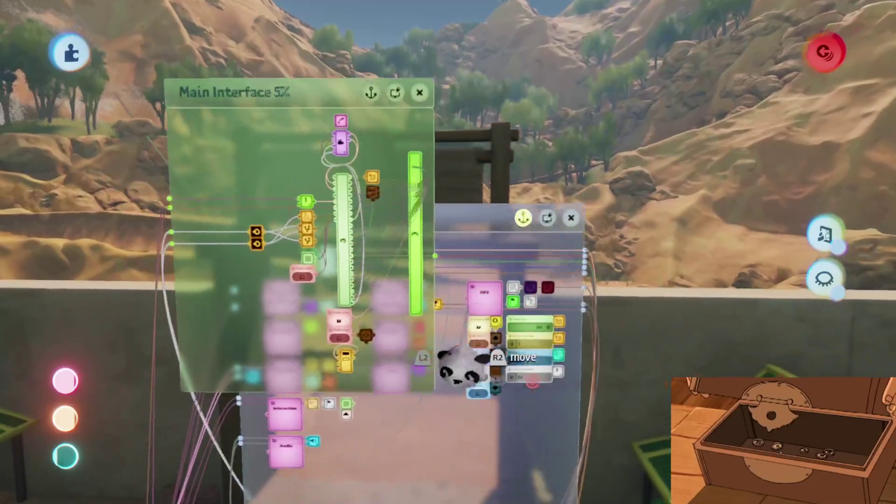
{"action": "scroll", "coordinate": [478, 250], "scroll_direction": "up", "scroll_amount": 5}
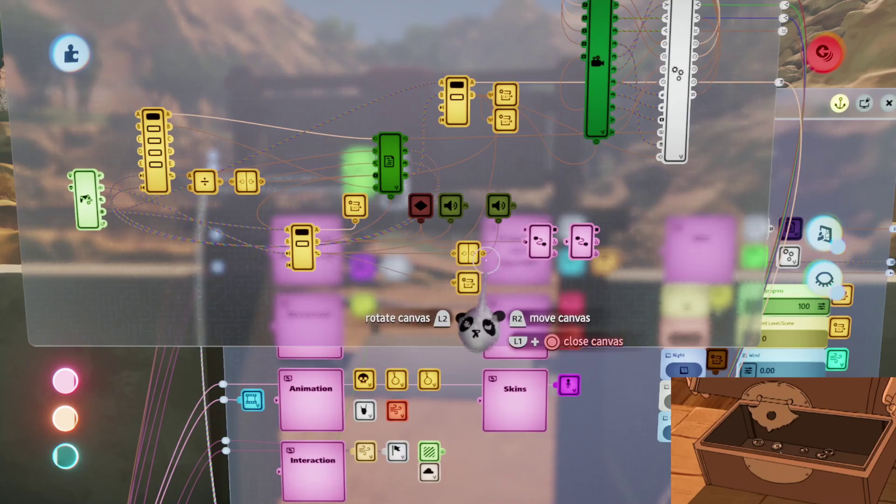
{"action": "mouse_move", "coordinate": [486, 259]}
{"action": "left_mouse_down"}
{"action": "mouse_move", "coordinate": [531, 280]}
{"action": "mouse_move", "coordinate": [519, 177]}
{"action": "left_mouse_up"}
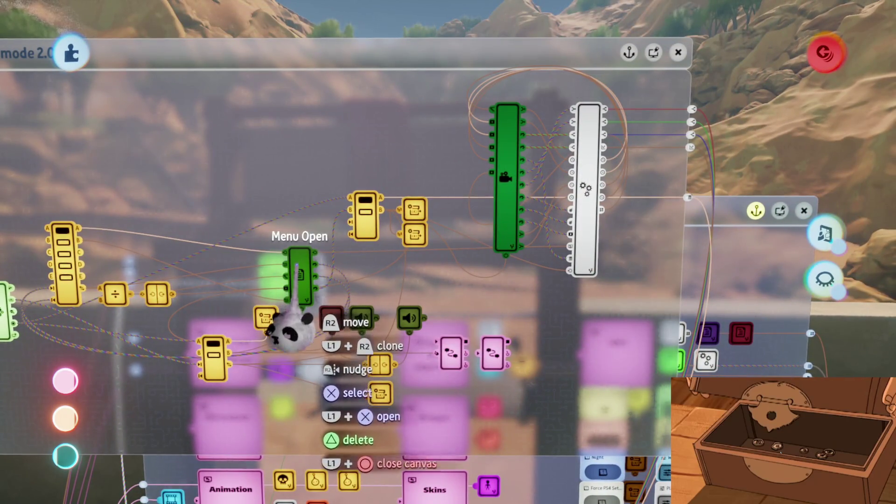
{"action": "scroll", "coordinate": [542, 278], "scroll_direction": "right", "scroll_amount": 3}
{"action": "key", "text": "Escape"}
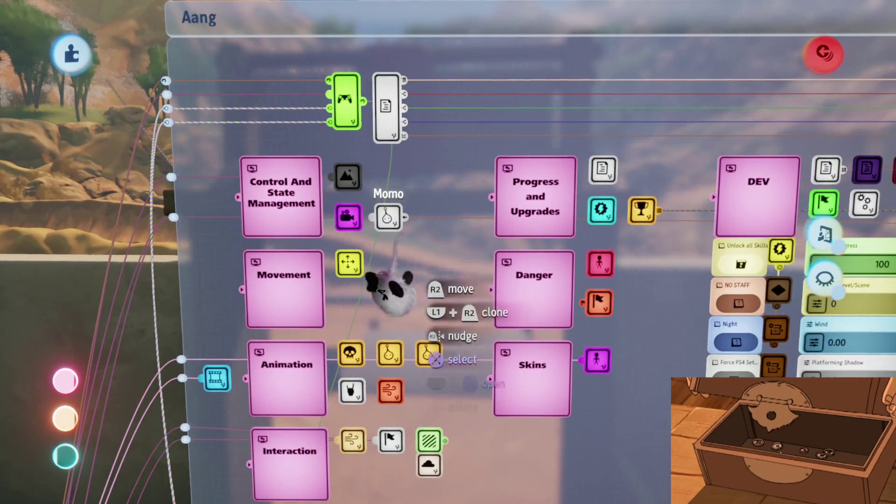
{"action": "scroll", "coordinate": [565, 326], "scroll_direction": "right", "scroll_amount": 2}
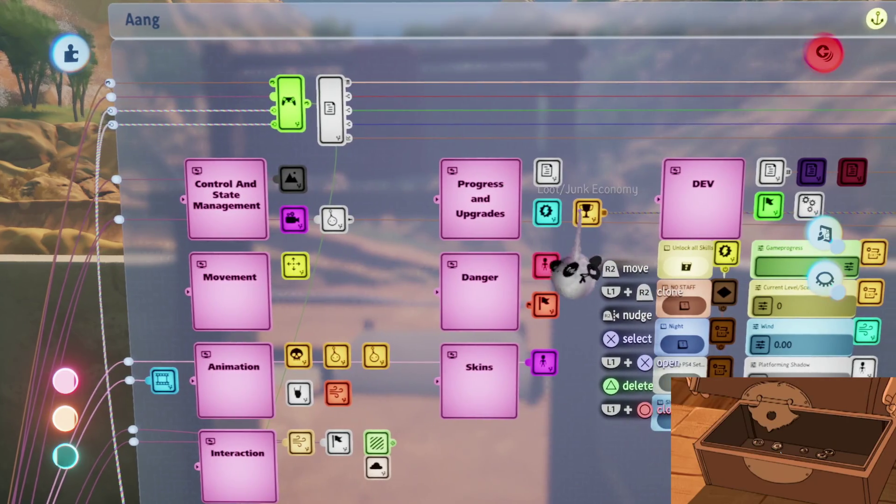
{"action": "scroll", "coordinate": [533, 242], "scroll_direction": "right", "scroll_amount": 1}
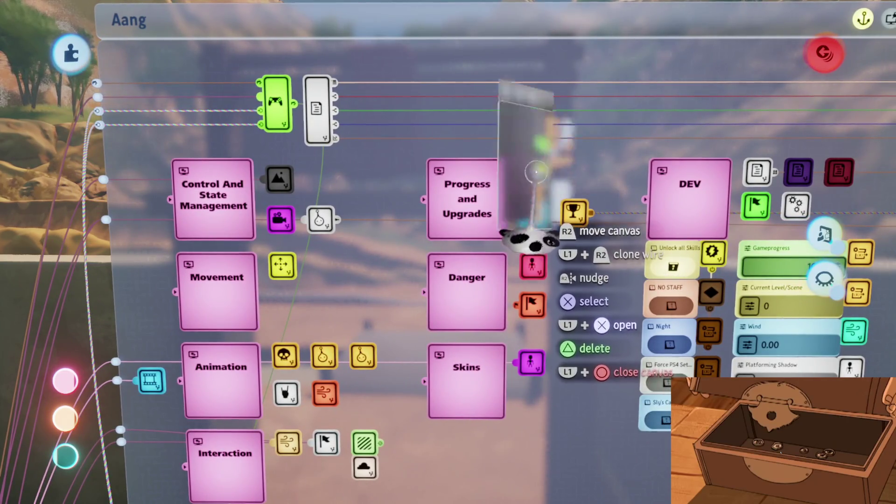
{"action": "double_click", "coordinate": [536, 172]}
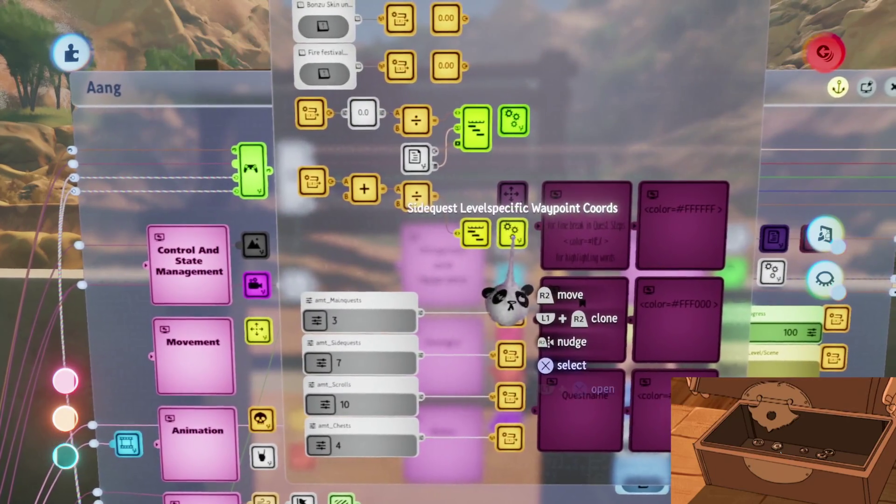
{"action": "key", "text": "Escape"}
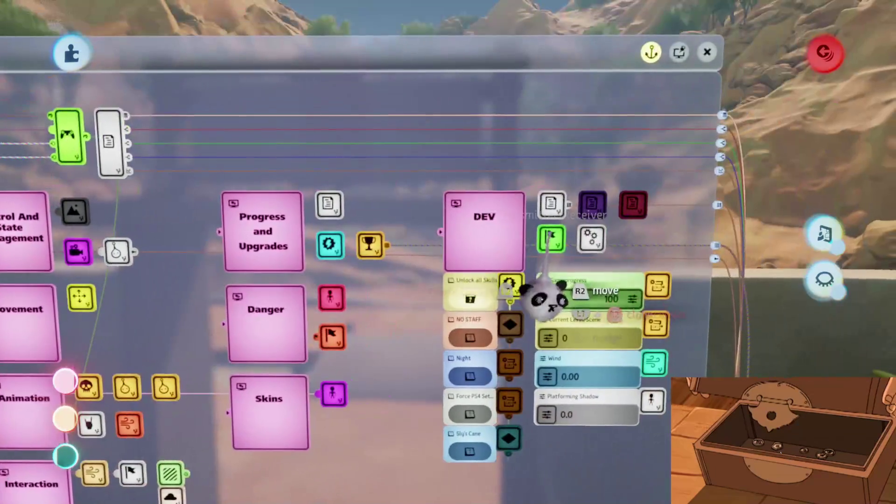
{"action": "double_click", "coordinate": [550, 237]}
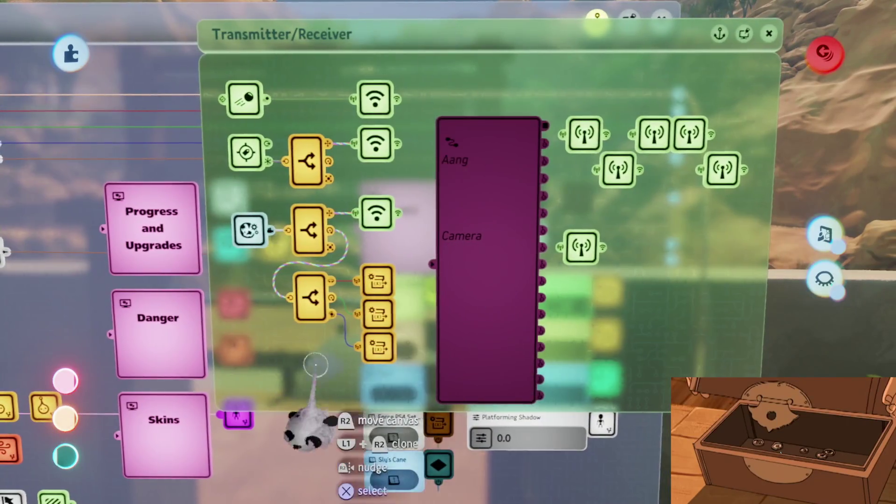
{"action": "key", "text": "Escape"}
{"action": "mouse_move", "coordinate": [476, 361]}
{"action": "left_mouse_down"}
{"action": "mouse_move", "coordinate": [465, 374]}
{"action": "mouse_move", "coordinate": [350, 230]}
{"action": "mouse_move", "coordinate": [383, 185]}
{"action": "left_mouse_up"}
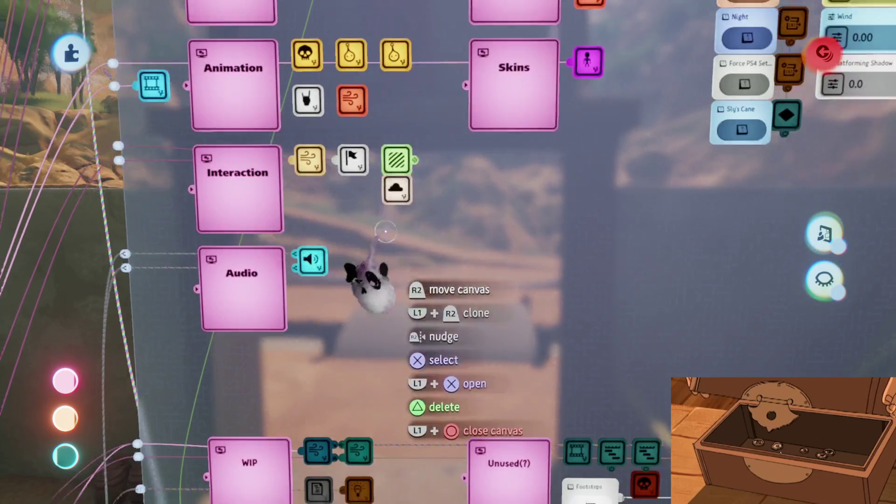
{"action": "key", "text": "Escape"}
{"action": "key", "text": "ctrl+z"}
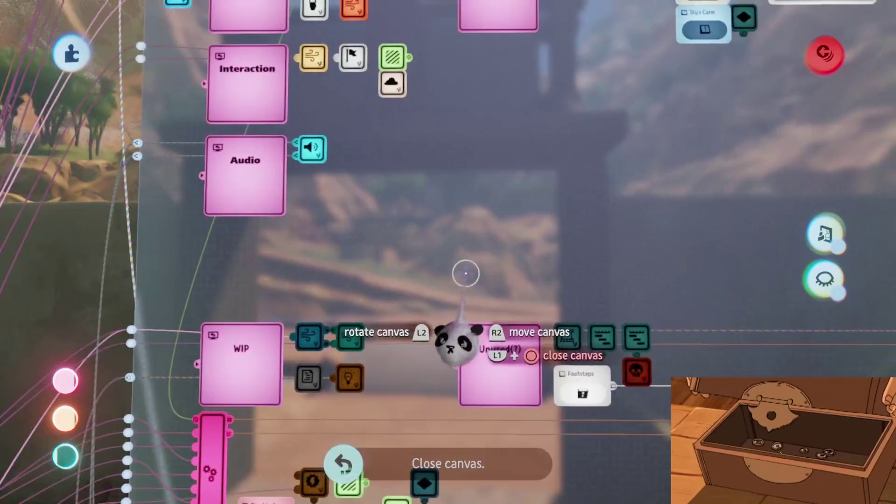
Browse the State Machine nodes and the Interact node's Chest stuff logic, then close them
{"action": "mouse_move", "coordinate": [456, 343]}
{"action": "left_mouse_down"}
{"action": "mouse_move", "coordinate": [580, 450]}
{"action": "mouse_move", "coordinate": [490, 410]}
{"action": "mouse_move", "coordinate": [420, 471]}
{"action": "mouse_move", "coordinate": [294, 401]}
{"action": "mouse_move", "coordinate": [444, 470]}
{"action": "mouse_move", "coordinate": [390, 357]}
{"action": "mouse_move", "coordinate": [464, 240]}
{"action": "mouse_move", "coordinate": [481, 173]}
{"action": "mouse_move", "coordinate": [530, 324]}
{"action": "mouse_move", "coordinate": [440, 341]}
{"action": "mouse_move", "coordinate": [389, 262]}
{"action": "left_mouse_up"}
{"action": "mouse_move", "coordinate": [402, 299]}
{"action": "left_mouse_down"}
{"action": "mouse_move", "coordinate": [410, 236]}
{"action": "mouse_move", "coordinate": [403, 189]}
{"action": "mouse_move", "coordinate": [363, 266]}
{"action": "mouse_move", "coordinate": [476, 300]}
{"action": "mouse_move", "coordinate": [460, 289]}
{"action": "left_mouse_up"}
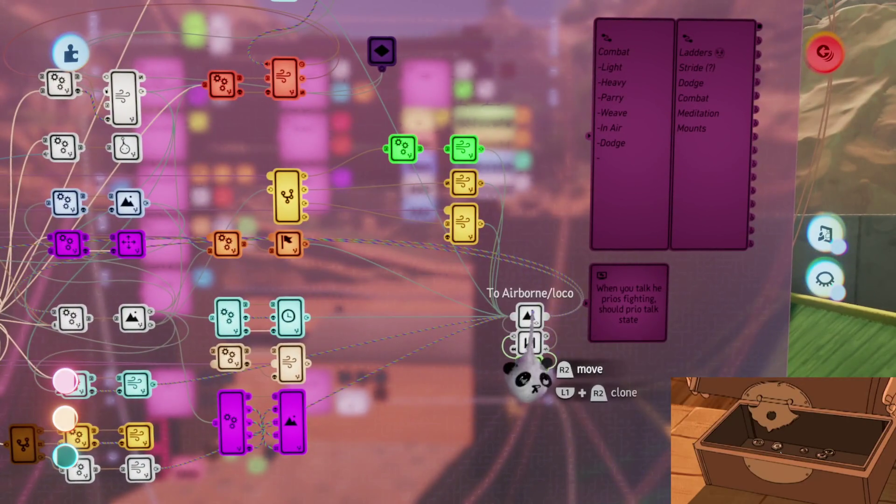
{"action": "mouse_move", "coordinate": [511, 430]}
{"action": "left_mouse_down"}
{"action": "mouse_move", "coordinate": [443, 420]}
{"action": "mouse_move", "coordinate": [461, 390]}
{"action": "mouse_move", "coordinate": [443, 413]}
{"action": "mouse_move", "coordinate": [374, 446]}
{"action": "left_mouse_up"}
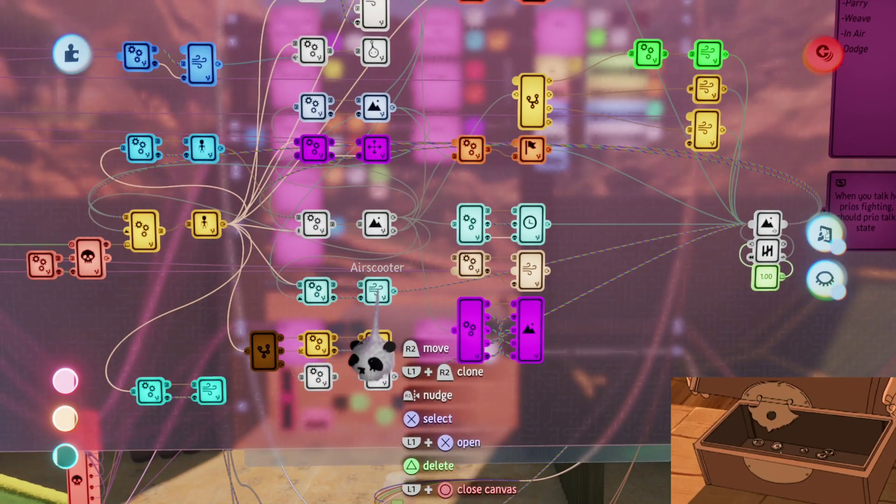
{"action": "scroll", "coordinate": [378, 154], "scroll_direction": "up", "scroll_amount": 3}
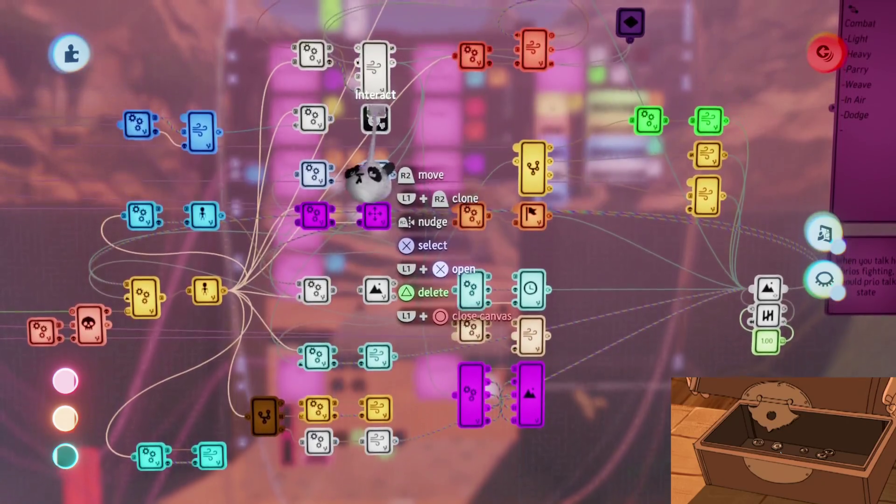
{"action": "double_click", "coordinate": [375, 122]}
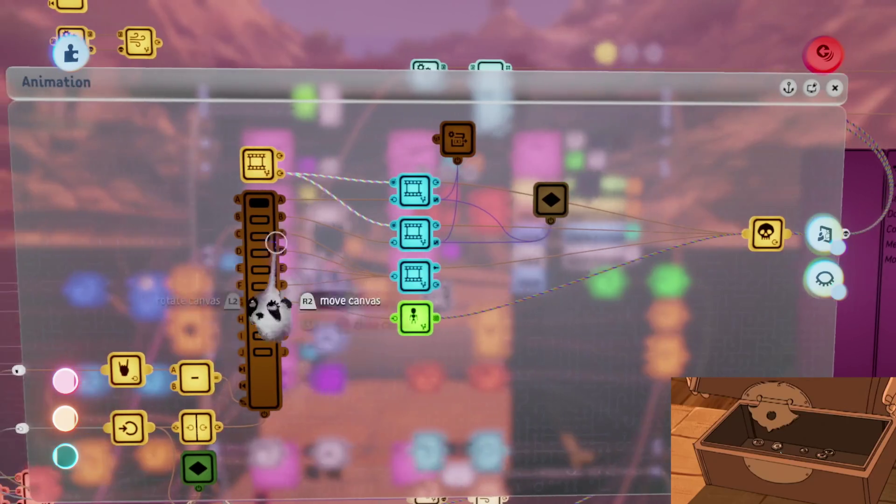
{"action": "left_click", "coordinate": [260, 215]}
{"action": "key", "text": "Escape"}
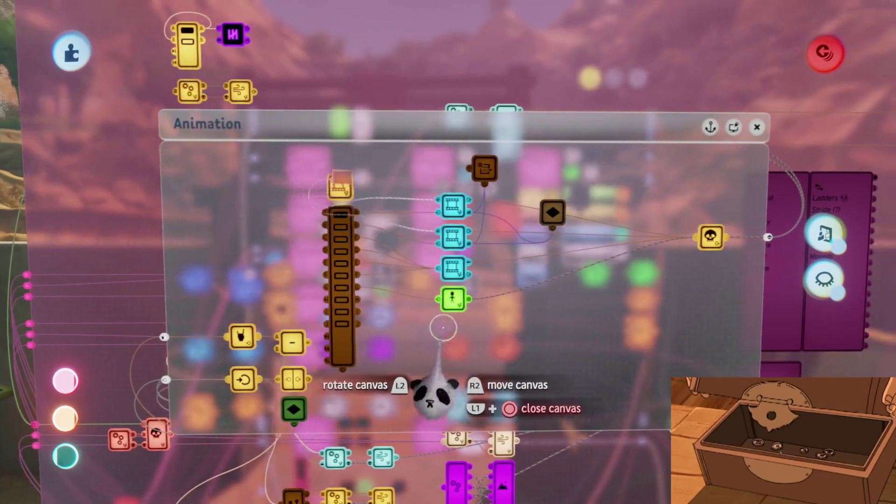
{"action": "key", "text": "Escape"}
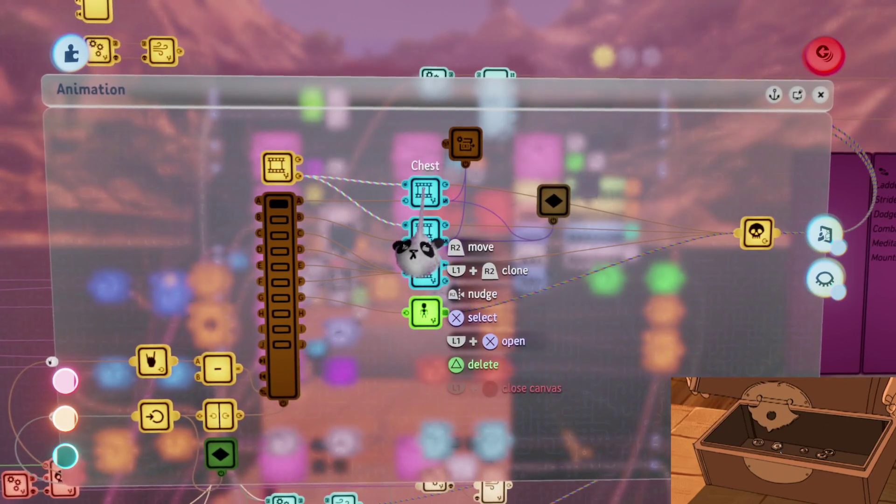
{"action": "key", "text": "Escape"}
{"action": "key", "text": "Escape"}
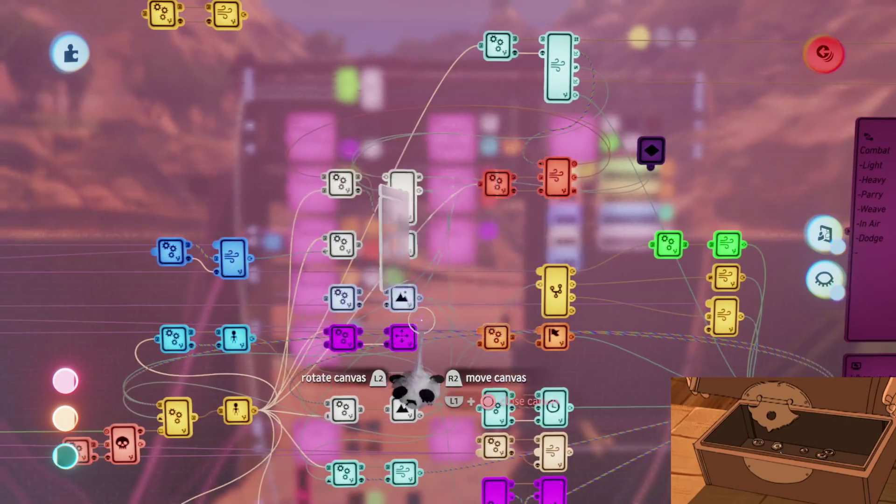
Open the Conditions microchip, look over its logic, and close it
{"action": "left_click", "coordinate": [337, 317]}
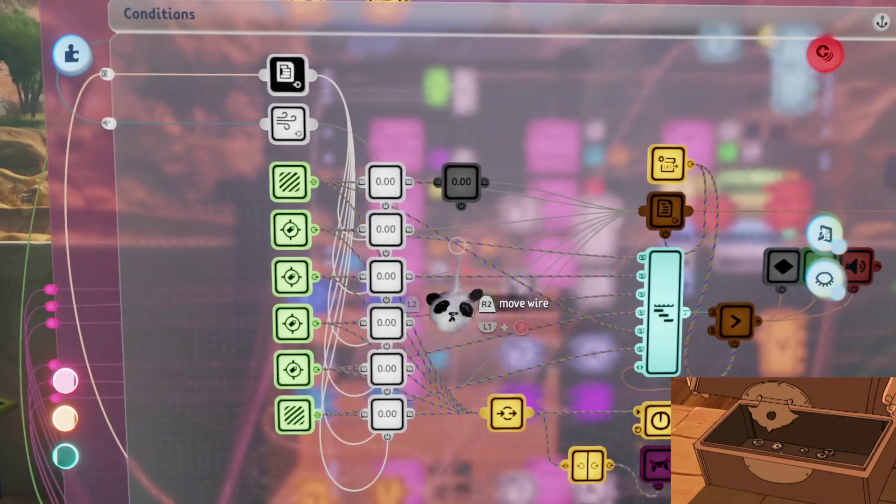
{"action": "mouse_move", "coordinate": [456, 245]}
{"action": "left_mouse_down"}
{"action": "mouse_move", "coordinate": [516, 290]}
{"action": "mouse_move", "coordinate": [580, 300]}
{"action": "mouse_move", "coordinate": [564, 366]}
{"action": "mouse_move", "coordinate": [554, 365]}
{"action": "left_mouse_up"}
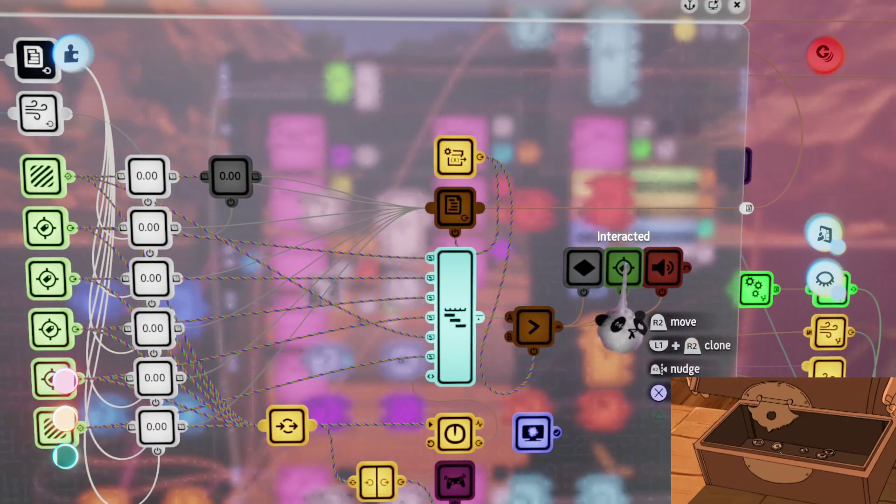
{"action": "scroll", "coordinate": [528, 359], "scroll_direction": "down", "scroll_amount": 5}
{"action": "mouse_move", "coordinate": [512, 432]}
{"action": "left_mouse_down"}
{"action": "mouse_move", "coordinate": [510, 414]}
{"action": "mouse_move", "coordinate": [461, 394]}
{"action": "mouse_move", "coordinate": [430, 366]}
{"action": "mouse_move", "coordinate": [434, 343]}
{"action": "left_mouse_up"}
{"action": "key", "text": "Escape"}
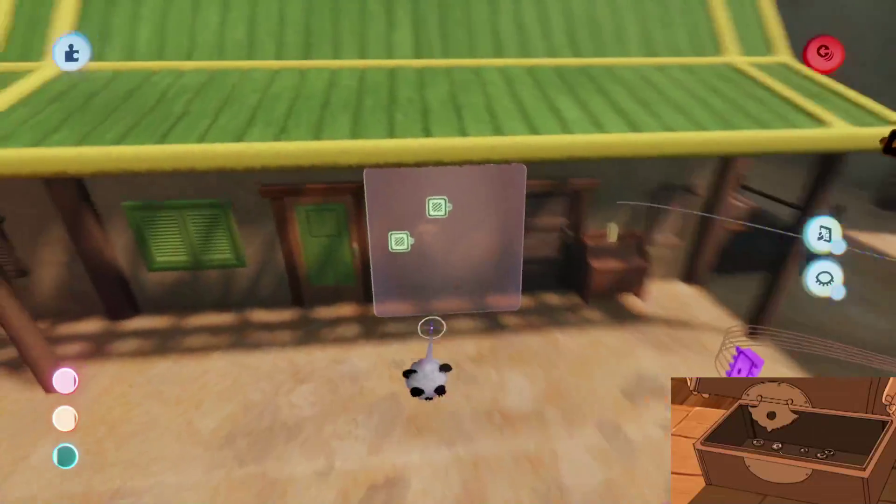
Wire the lower trigger node to power the upper one and stamp a Door gadget from Sensors & Input
{"action": "left_click", "coordinate": [430, 327]}
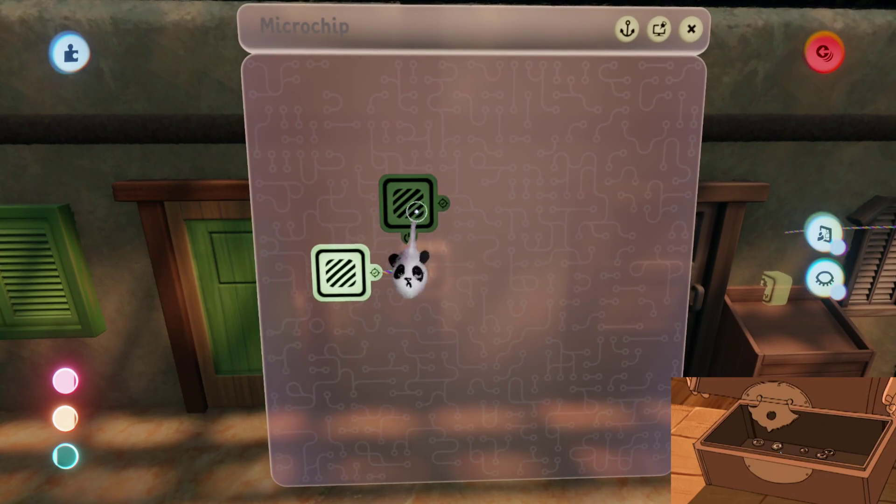
{"action": "left_click", "coordinate": [417, 212]}
{"action": "key", "text": "Escape"}
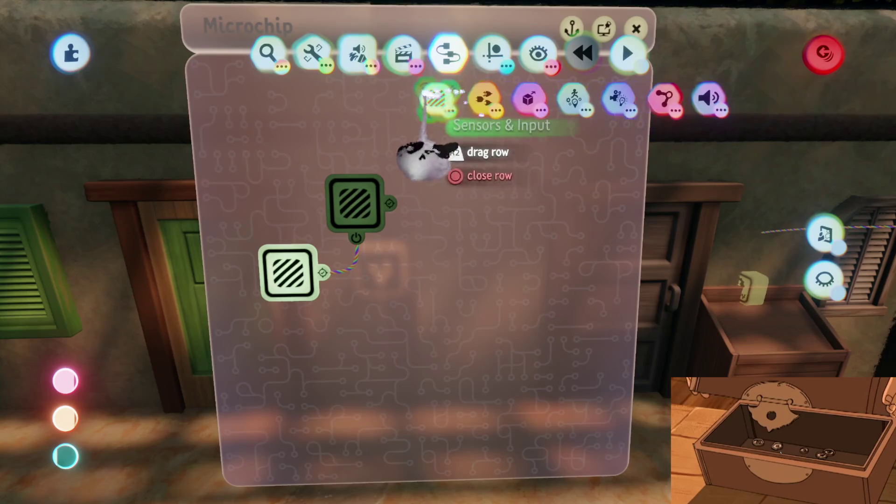
{"action": "left_click", "coordinate": [350, 102]}
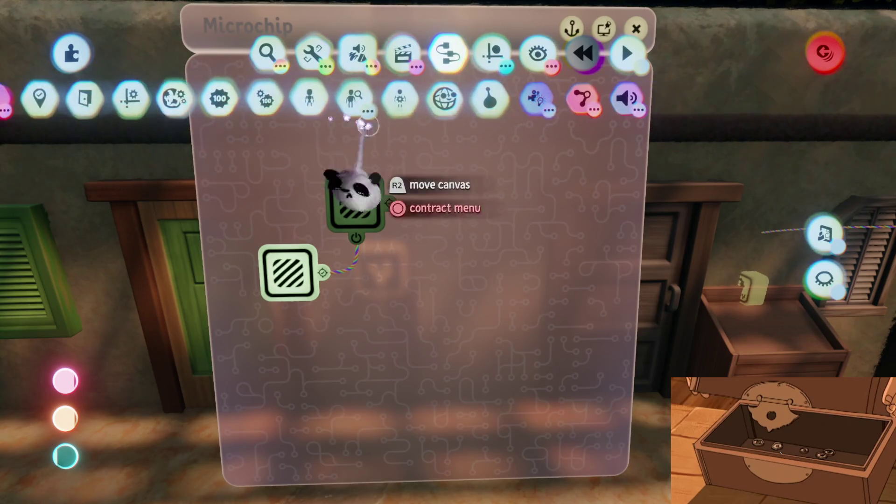
{"action": "left_click", "coordinate": [384, 98]}
{"action": "left_click", "coordinate": [474, 205]}
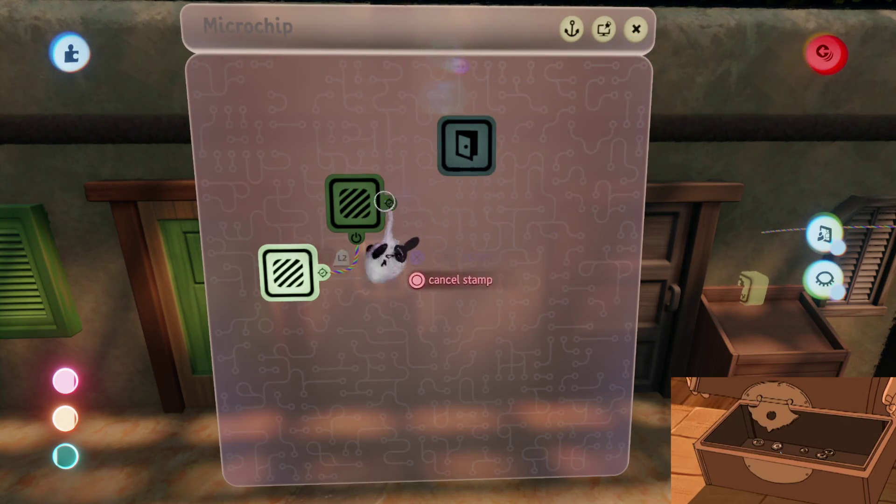
Open the Door gadget's settings and select its name text field
{"action": "left_click", "coordinate": [473, 140]}
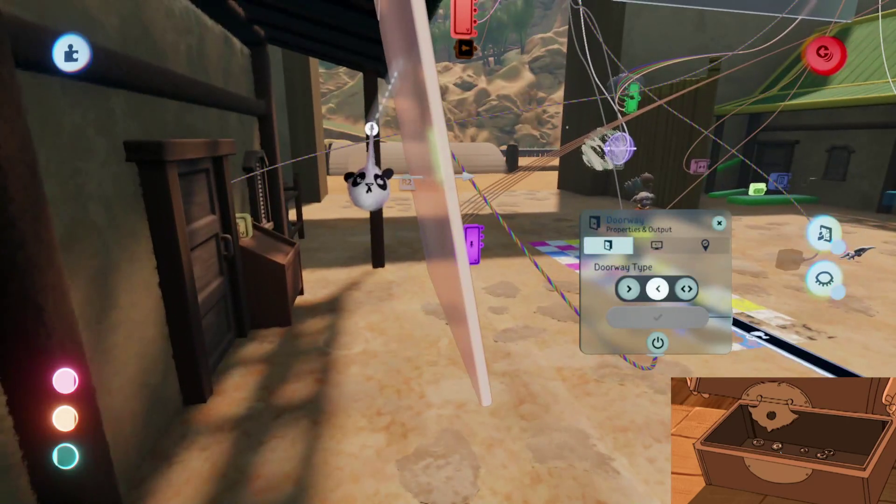
{"action": "mouse_move", "coordinate": [370, 124]}
{"action": "left_mouse_down"}
{"action": "mouse_move", "coordinate": [353, 314]}
{"action": "mouse_move", "coordinate": [380, 336]}
{"action": "mouse_move", "coordinate": [384, 251]}
{"action": "mouse_move", "coordinate": [384, 296]}
{"action": "mouse_move", "coordinate": [280, 294]}
{"action": "left_mouse_up"}
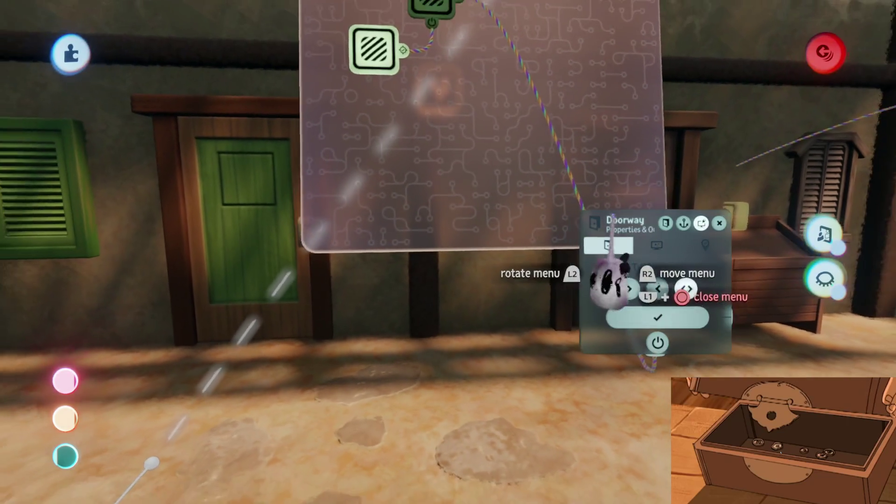
{"action": "left_click", "coordinate": [608, 246]}
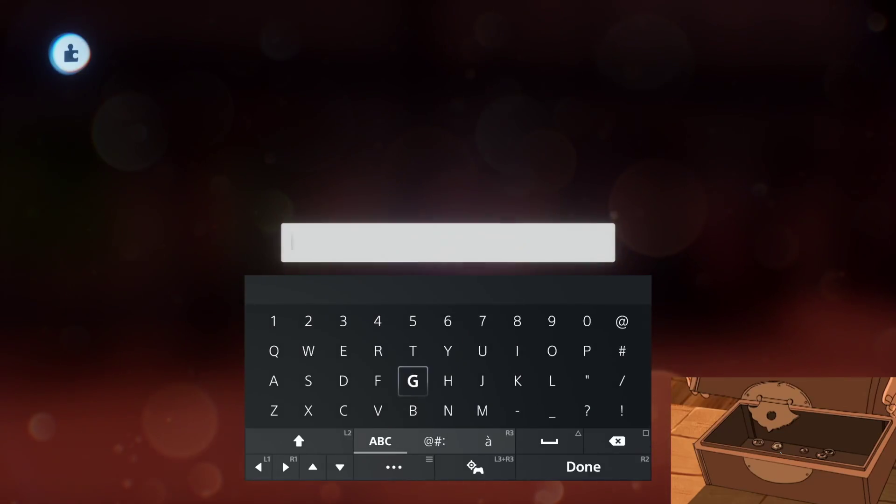
Enter 'Harus Mom Shop' as the doorway's name and confirm it
{"action": "type", "text": "Har"}
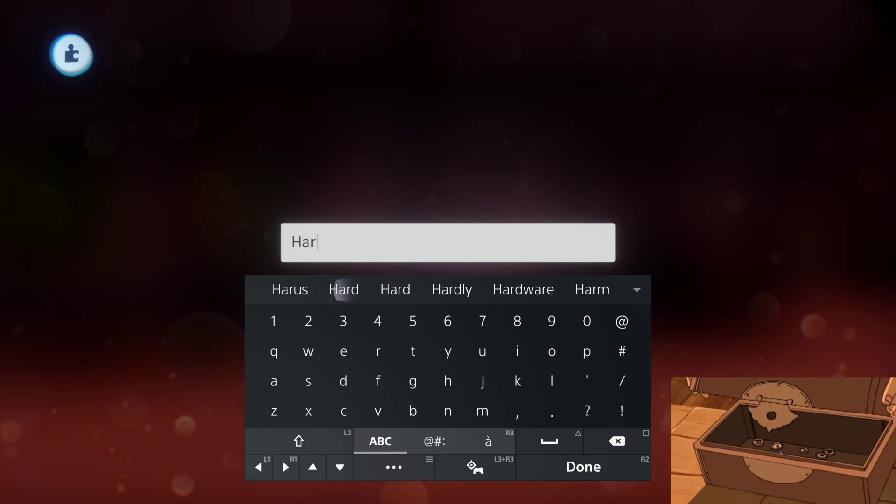
{"action": "type", "text": "us "}
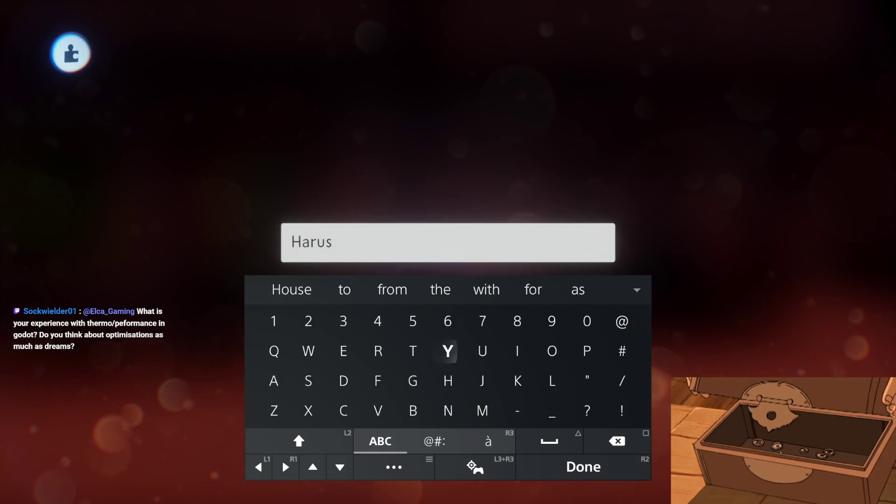
{"action": "type", "text": "Mom"}
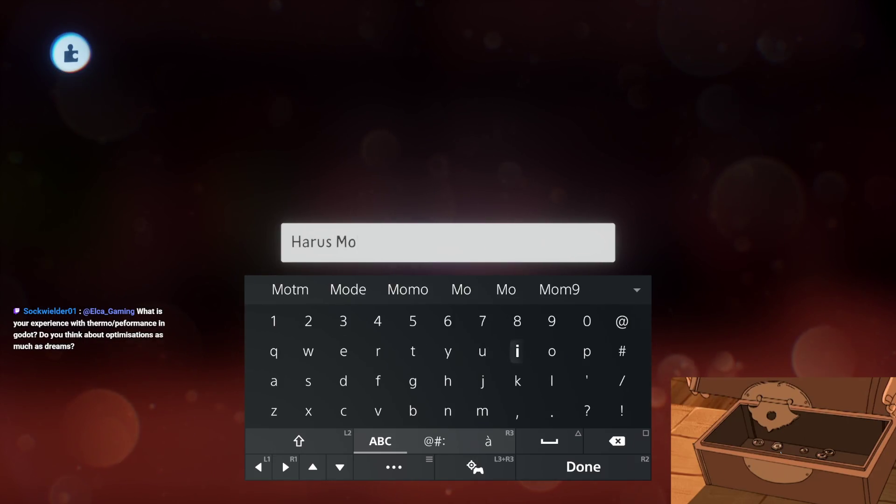
{"action": "type", "text": " S"}
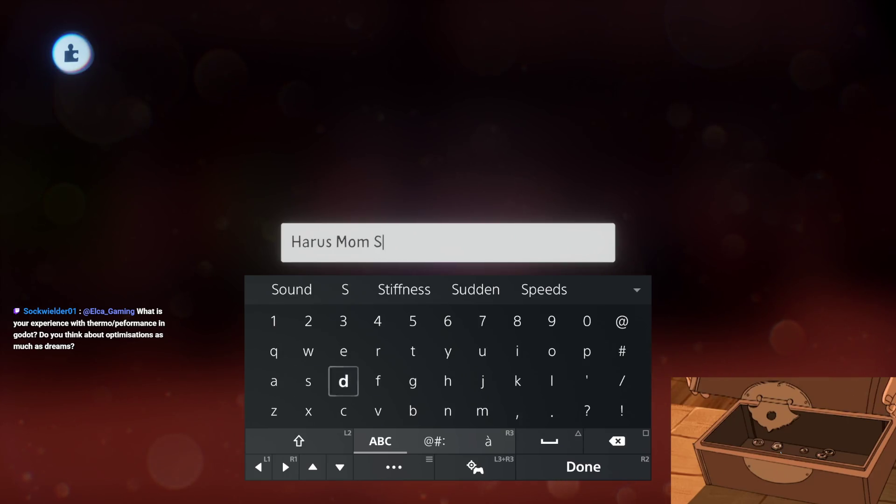
{"action": "type", "text": "hop"}
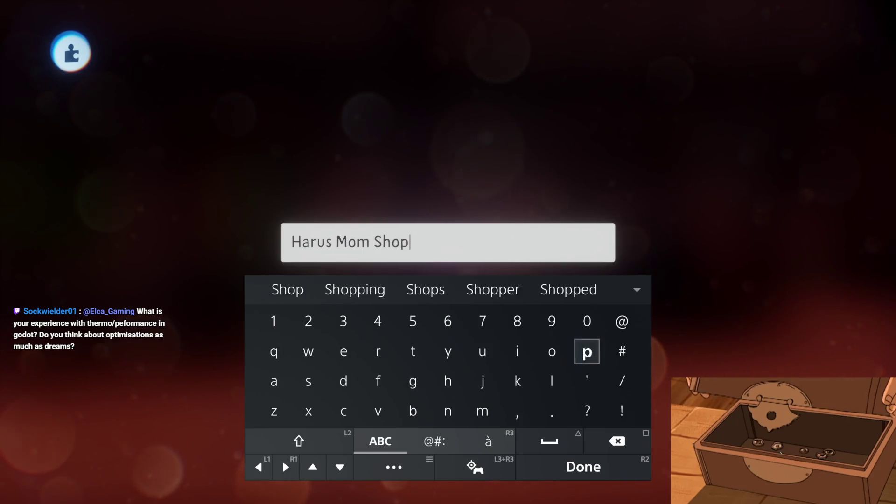
{"action": "key", "text": "Return"}
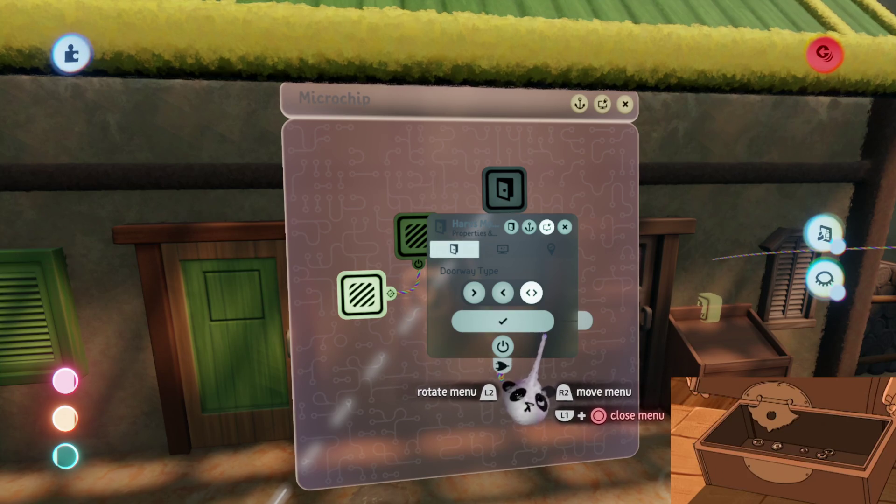
{"action": "mouse_move", "coordinate": [513, 392]}
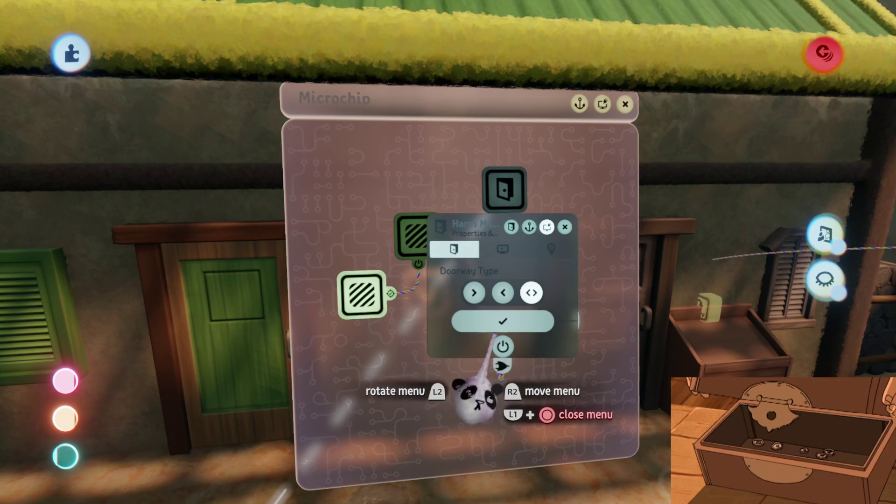
{"action": "mouse_move", "coordinate": [471, 394]}
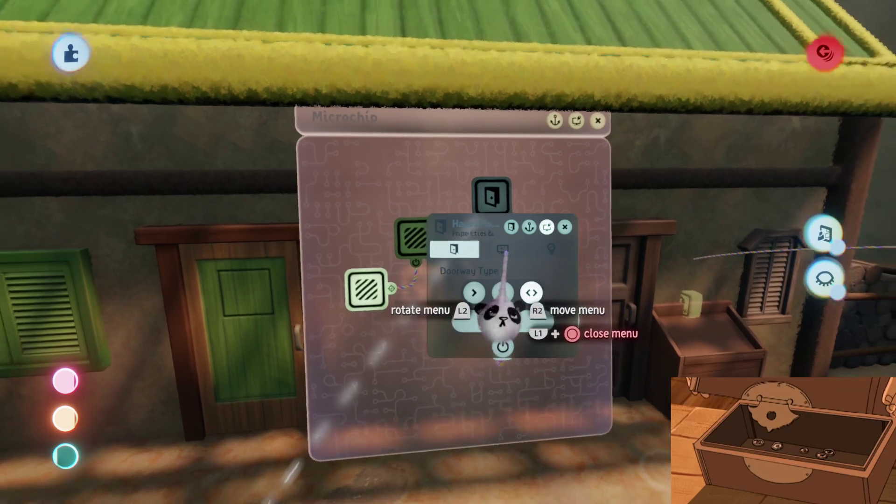
{"action": "left_click", "coordinate": [509, 249]}
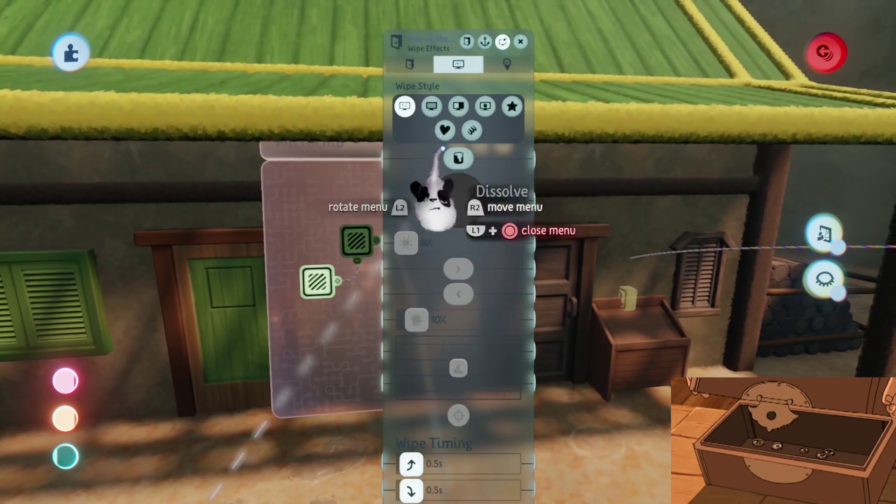
Pick a doorway wipe style with 1.0s fade-in and 0.9s fade-out timing, and confirm
{"action": "left_click", "coordinate": [458, 159]}
{"action": "scroll", "coordinate": [450, 233], "scroll_direction": "down", "scroll_amount": 5}
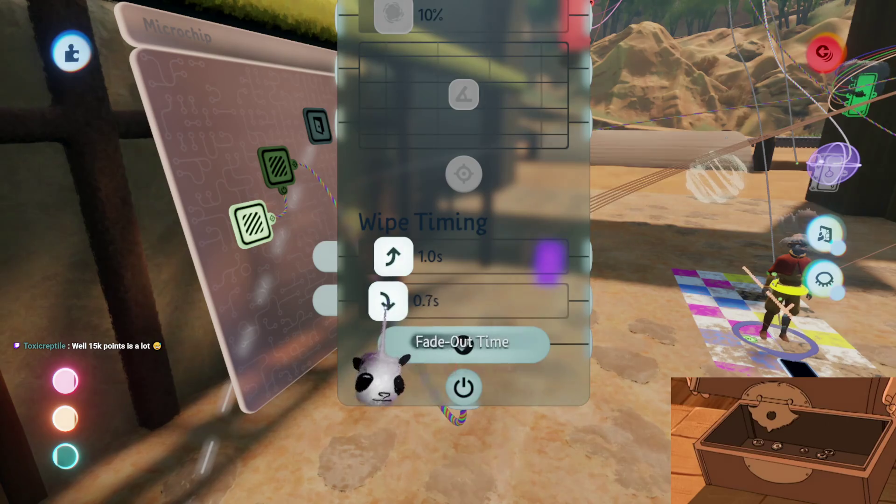
{"action": "left_click_drag", "start_coordinate": [386, 304], "coordinate": [391, 302]}
{"action": "left_click", "coordinate": [463, 345]}
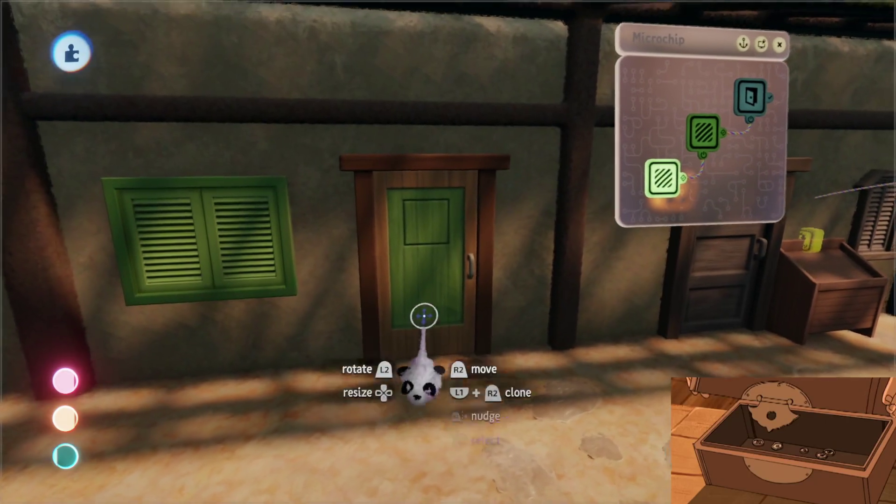
{"action": "left_click", "coordinate": [508, 173]}
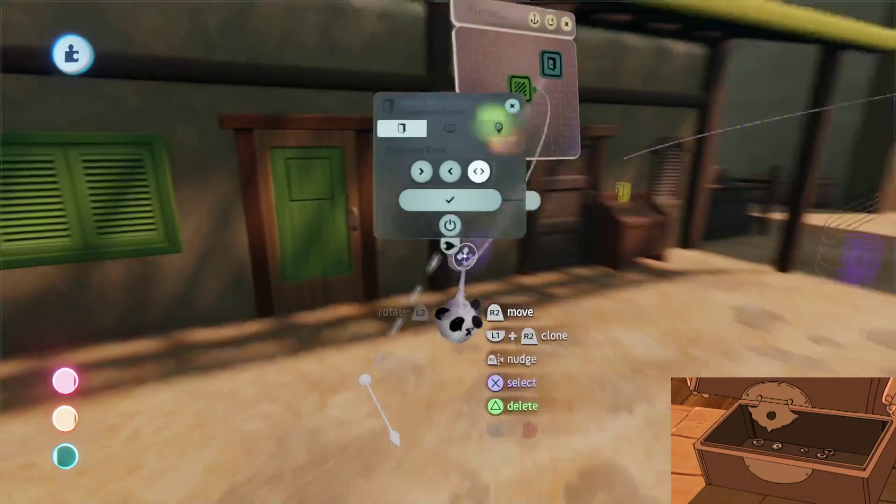
Close the door settings, go into Save from the pause menu, then back out to editing
{"action": "key", "text": "Escape"}
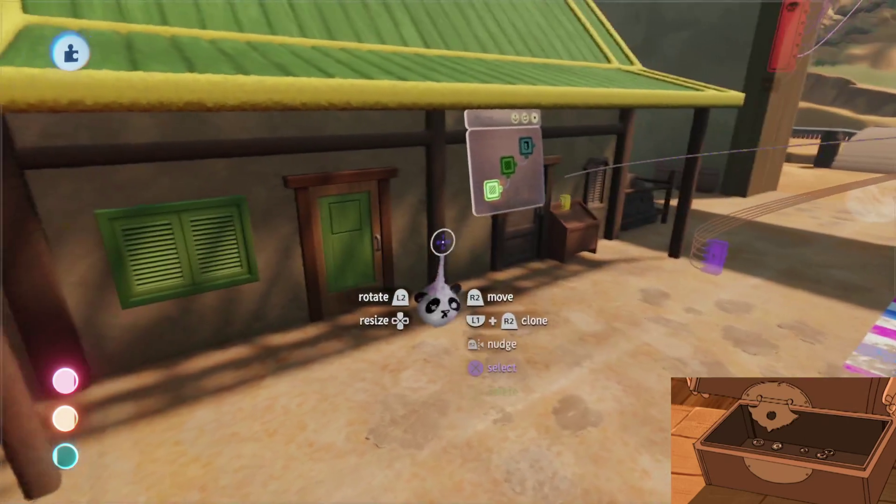
{"action": "key", "text": "Escape"}
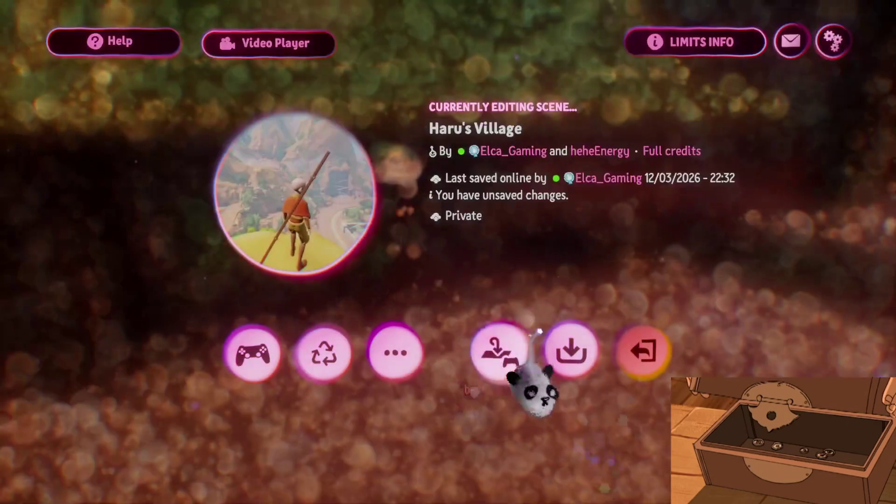
{"action": "key", "text": "Escape"}
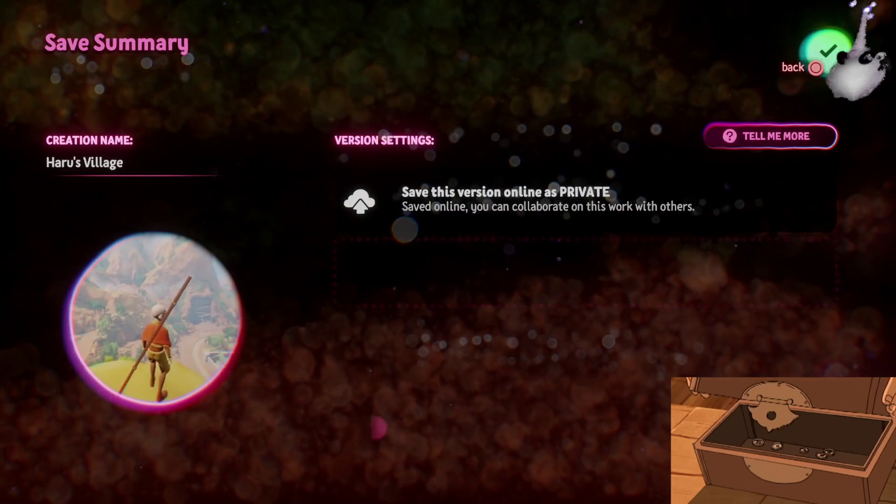
{"action": "key", "text": "Escape"}
{"action": "key", "text": "Escape"}
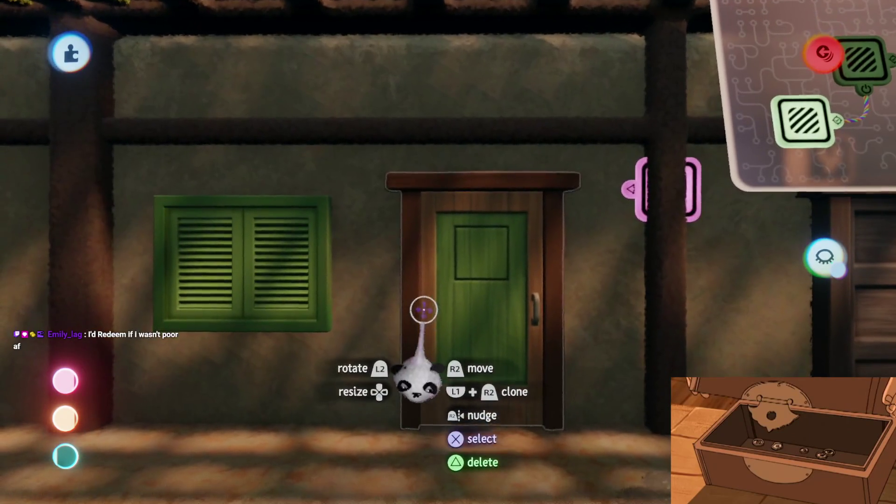
Exit sculpt mode, grab the green door, and bring up the editing tools for grid snapping
{"action": "key", "text": "Escape"}
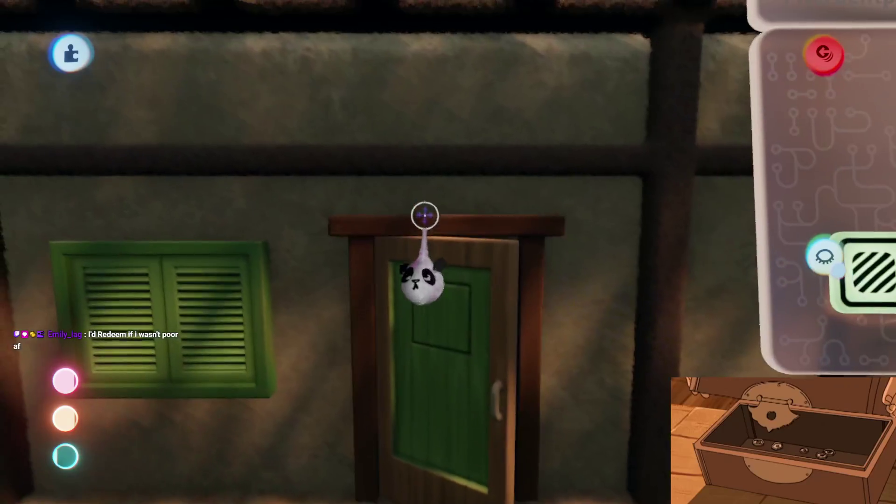
{"action": "mouse_move", "coordinate": [439, 252]}
{"action": "left_mouse_down"}
{"action": "mouse_move", "coordinate": [429, 250]}
{"action": "mouse_move", "coordinate": [444, 287]}
{"action": "mouse_move", "coordinate": [431, 271]}
{"action": "left_mouse_up"}
{"action": "mouse_move", "coordinate": [442, 224]}
{"action": "left_mouse_down"}
{"action": "mouse_move", "coordinate": [456, 411]}
{"action": "mouse_move", "coordinate": [460, 290]}
{"action": "mouse_move", "coordinate": [486, 270]}
{"action": "left_mouse_up"}
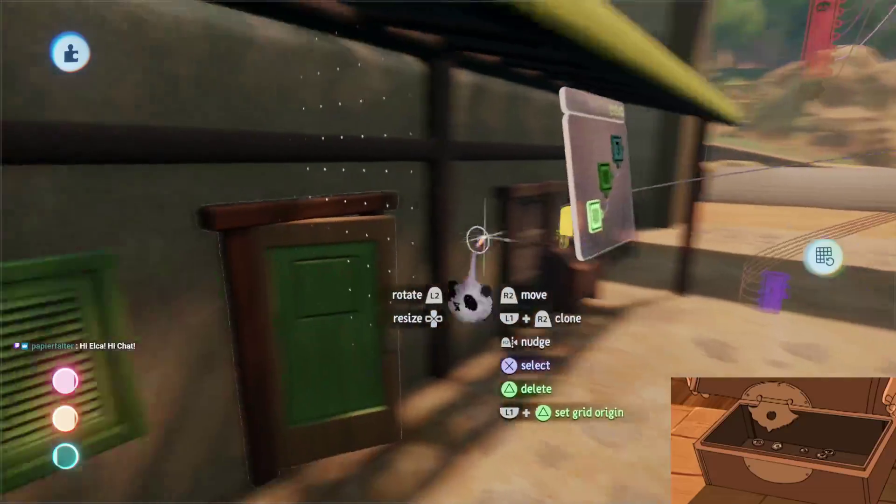
{"action": "key", "text": "Escape"}
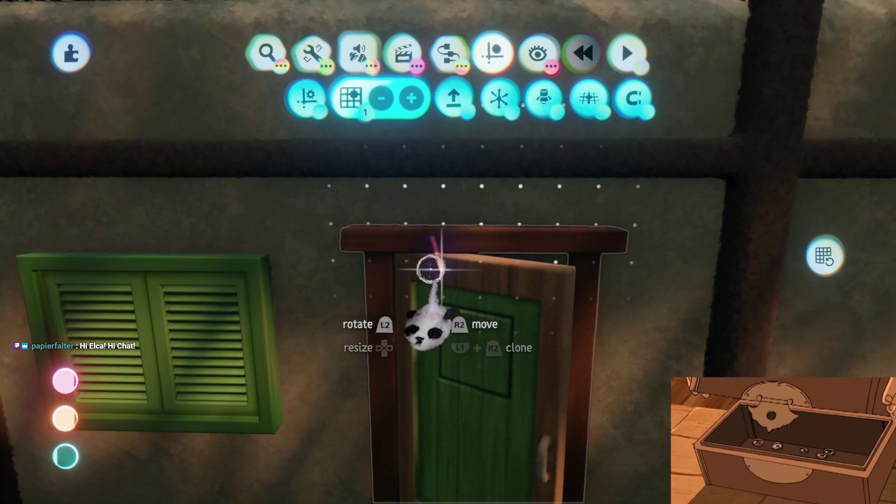
Pan and orbit over the village and canyon, and select a piece of the scenery
{"action": "scroll", "coordinate": [442, 259], "scroll_direction": "down", "scroll_amount": 10}
{"action": "scroll", "coordinate": [426, 354], "scroll_direction": "left", "scroll_amount": 5}
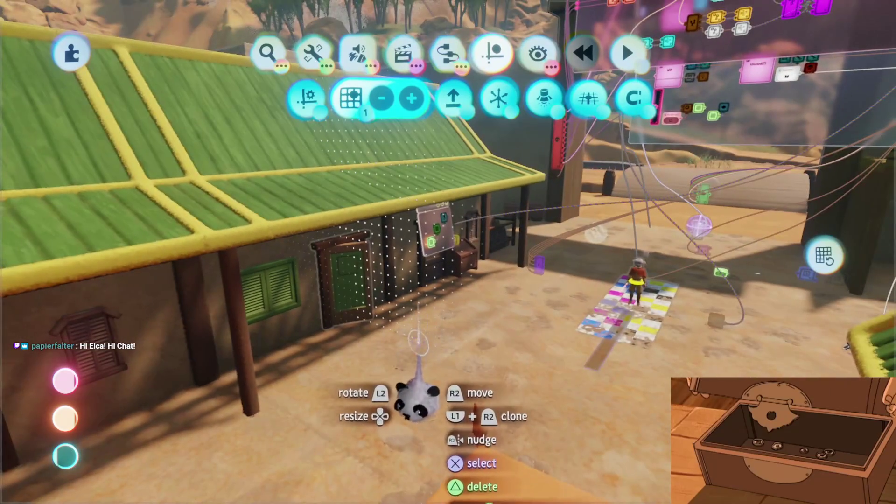
{"action": "scroll", "coordinate": [423, 337], "scroll_direction": "up", "scroll_amount": 5}
{"action": "scroll", "coordinate": [403, 246], "scroll_direction": "left", "scroll_amount": 5}
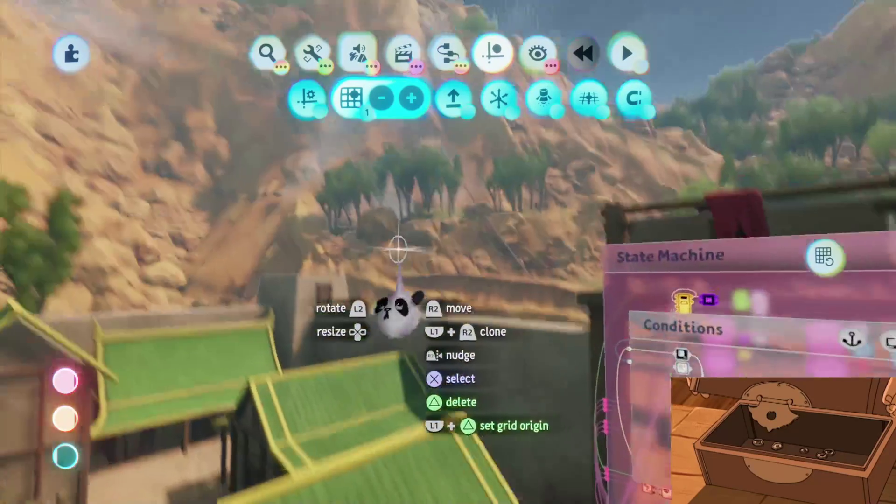
{"action": "left_click", "coordinate": [396, 247]}
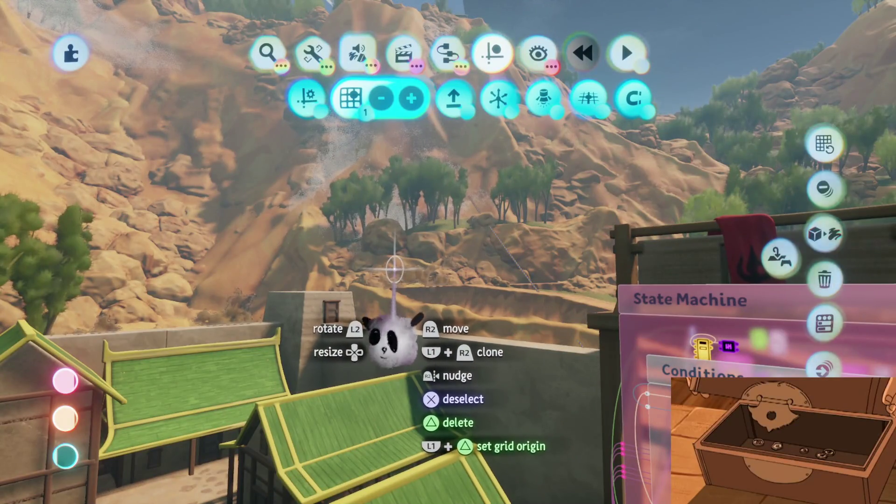
{"action": "scroll", "coordinate": [397, 269], "scroll_direction": "up", "scroll_amount": 5}
{"action": "scroll", "coordinate": [393, 305], "scroll_direction": "down", "scroll_amount": 5}
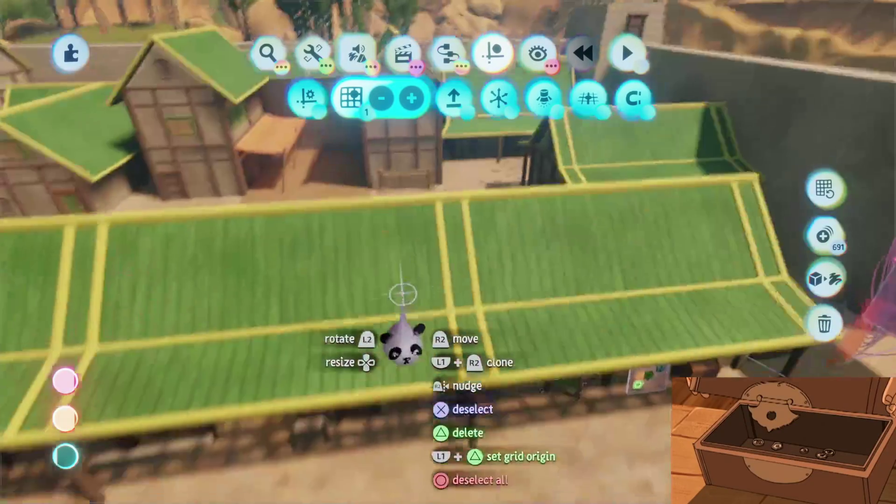
Place a Number Displayer from the output gadgets above the green door, with its text at 0%
{"action": "scroll", "coordinate": [396, 327], "scroll_direction": "up", "scroll_amount": 5}
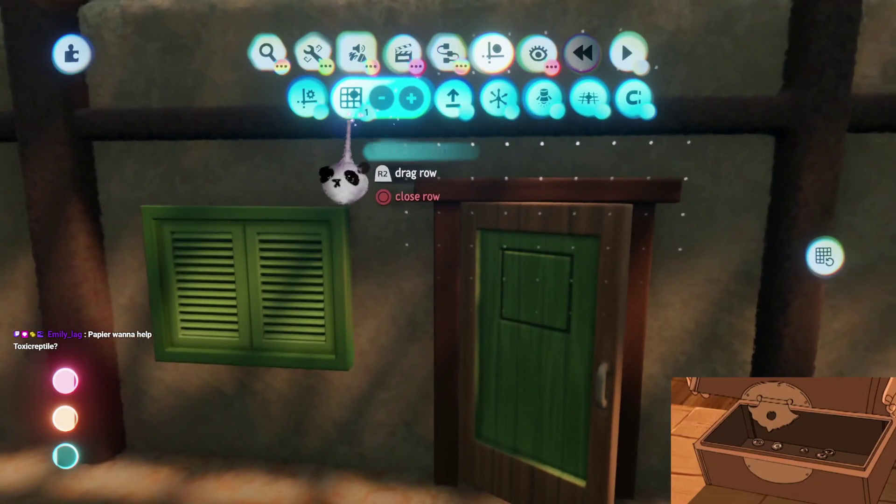
{"action": "left_click", "coordinate": [447, 53]}
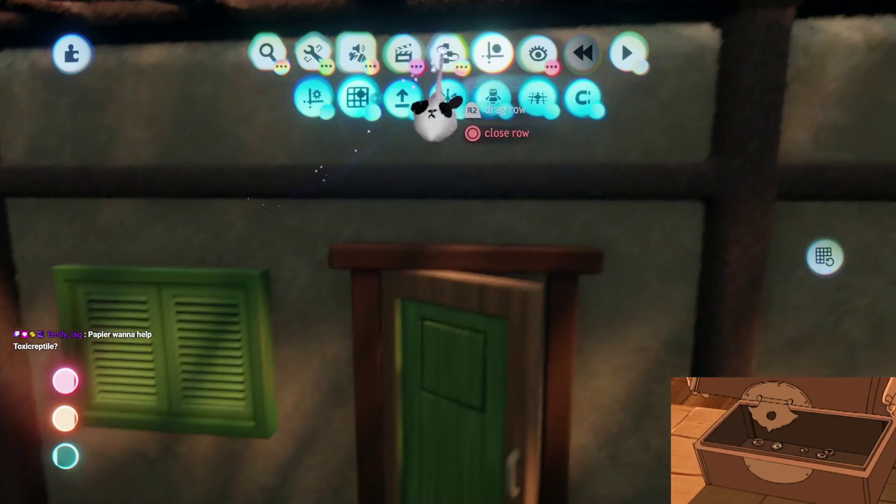
{"action": "left_click", "coordinate": [243, 99]}
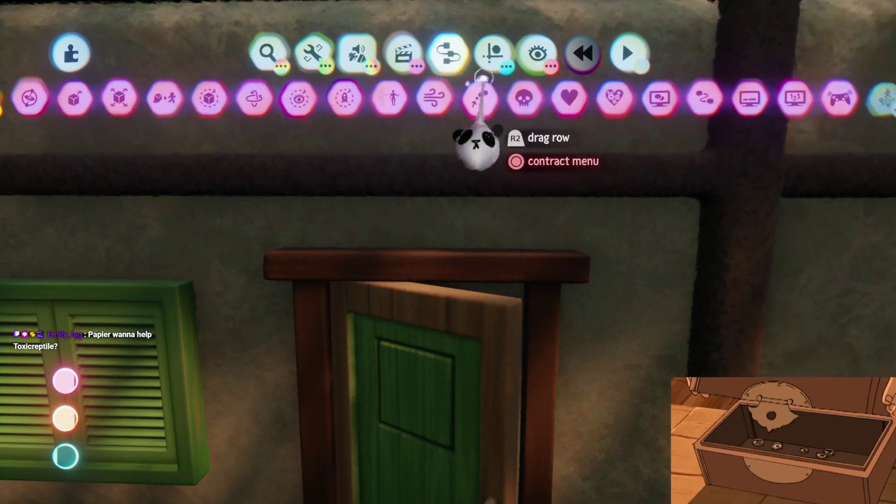
{"action": "left_click", "coordinate": [457, 99]}
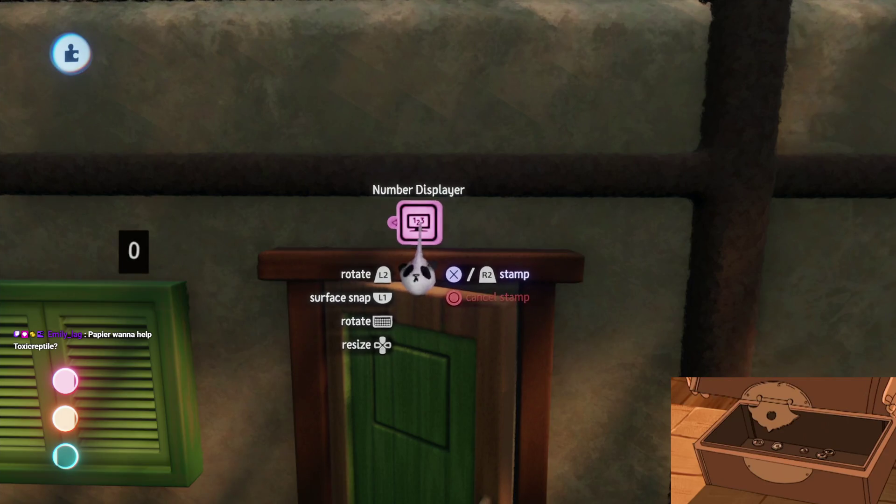
{"action": "left_click", "coordinate": [469, 362]}
{"action": "left_click_drag", "start_coordinate": [408, 373], "coordinate": [493, 323]}
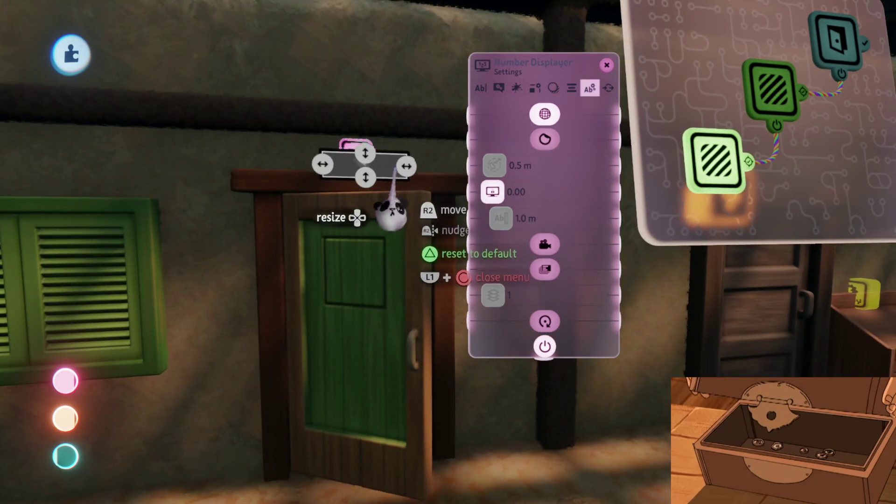
Widen the Number Displayer, close its settings, and start saving a new version from the pause menu
{"action": "key", "text": "Right"}
{"action": "key", "text": "Right"}
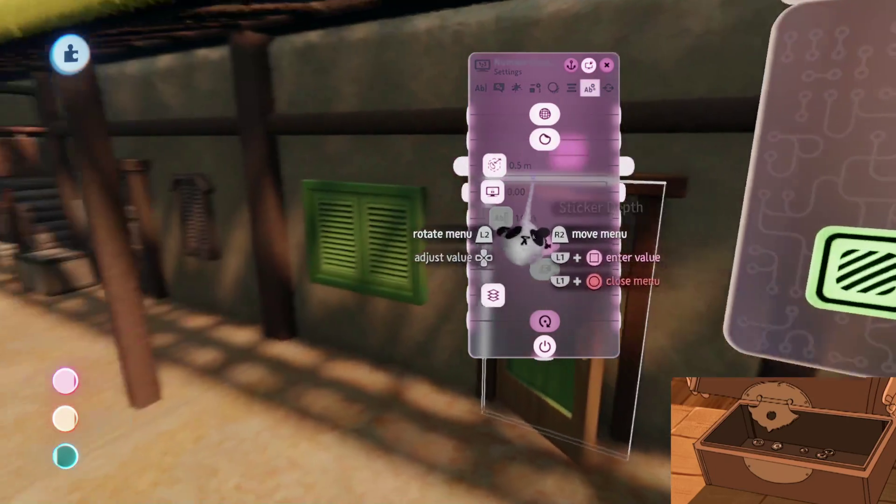
{"action": "key", "text": "Escape"}
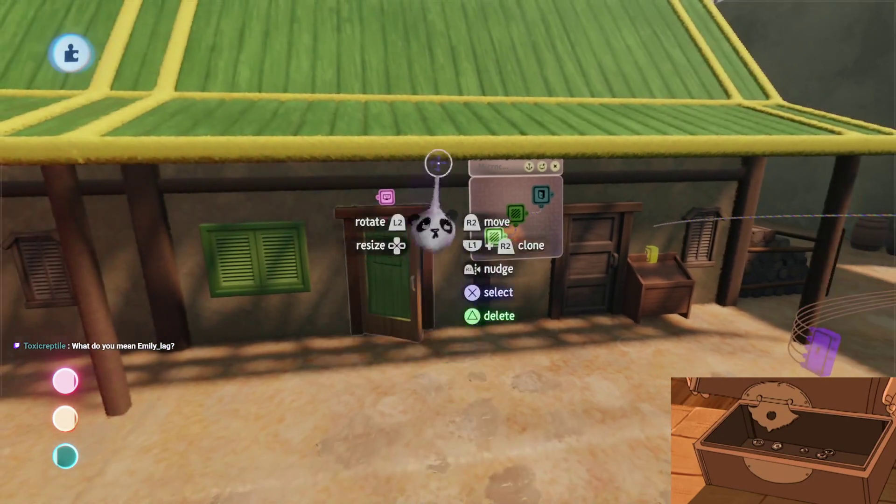
{"action": "key", "text": "Escape"}
{"action": "left_click", "coordinate": [572, 355]}
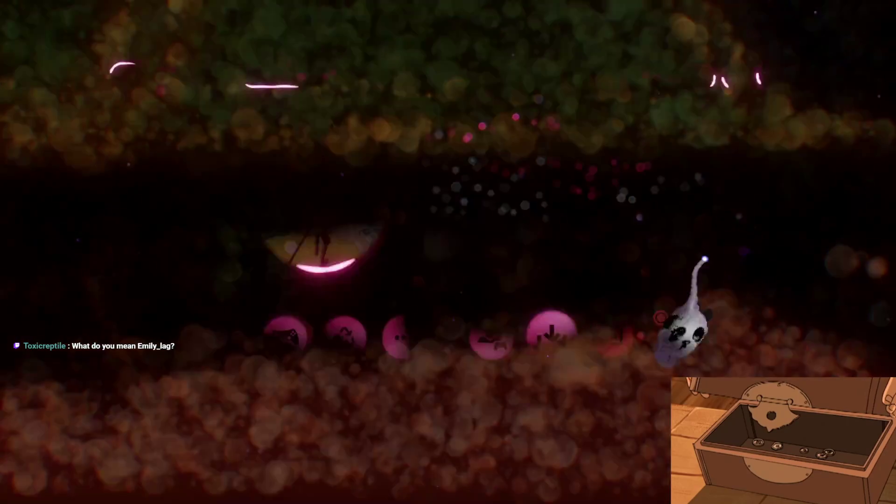
Save this version of Haru's Village online and exit to My Creations
{"action": "left_click", "coordinate": [798, 66]}
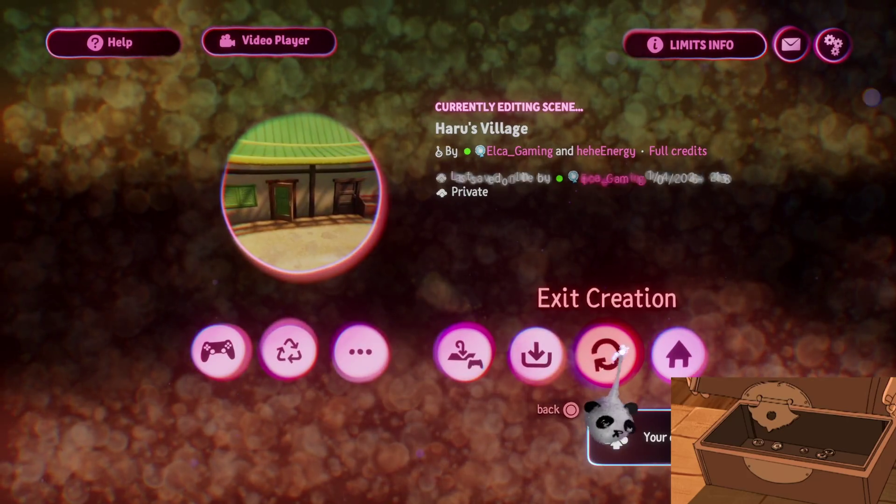
{"action": "left_click", "coordinate": [623, 350]}
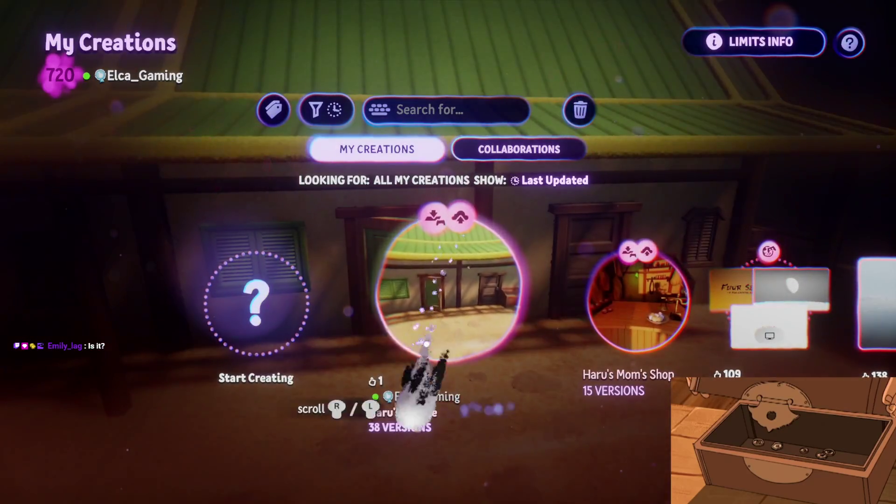
{"action": "scroll", "coordinate": [430, 469], "scroll_direction": "right", "scroll_amount": 1}
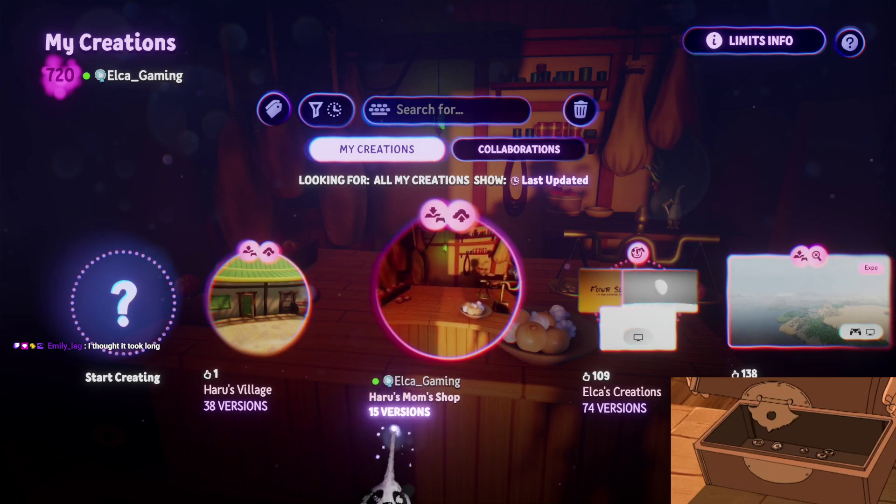
Create a new empty dream and stamp Haru's Village and Haru's Mom's Shop into it
{"action": "left_click", "coordinate": [75, 312]}
{"action": "left_click", "coordinate": [341, 212]}
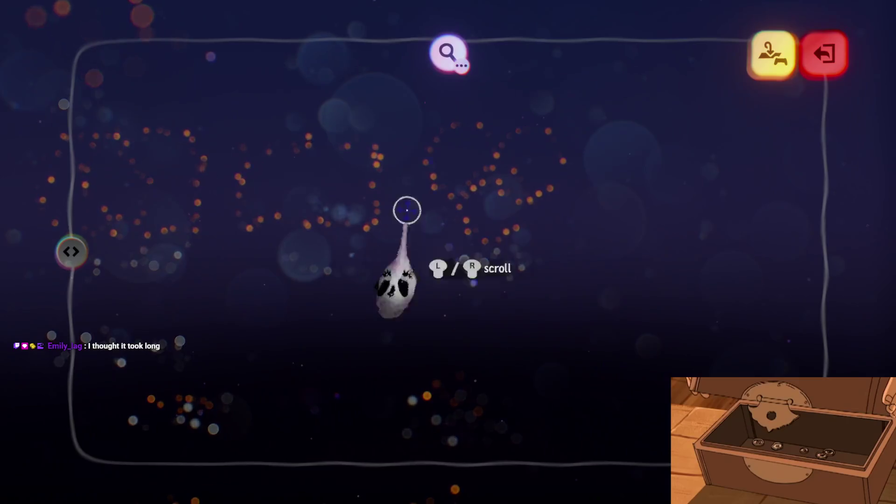
{"action": "left_click", "coordinate": [447, 52]}
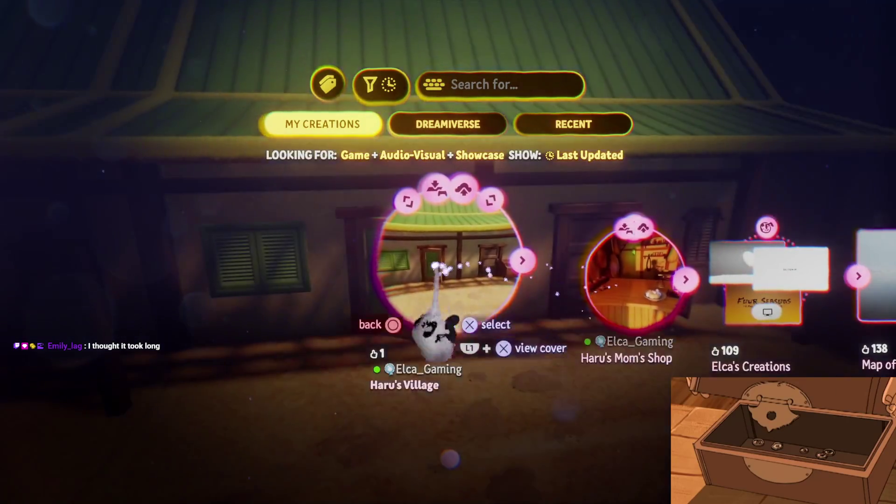
{"action": "left_click", "coordinate": [436, 267]}
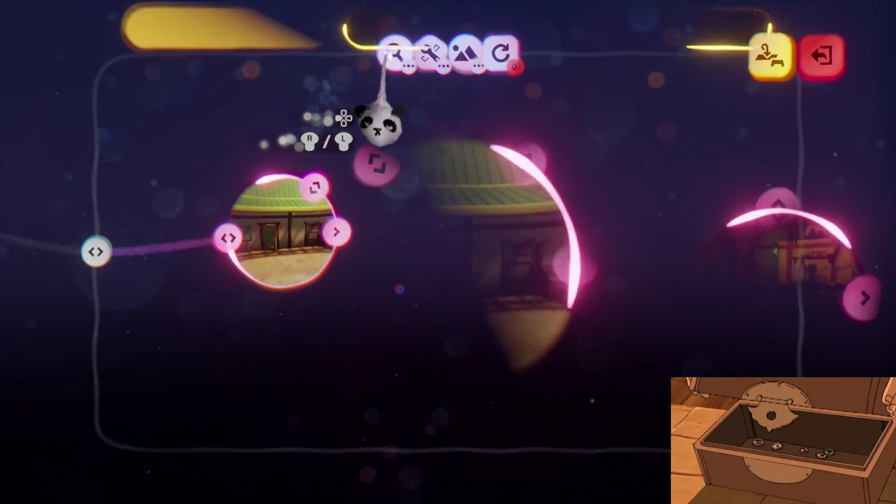
{"action": "left_click", "coordinate": [394, 52]}
{"action": "left_click", "coordinate": [637, 280]}
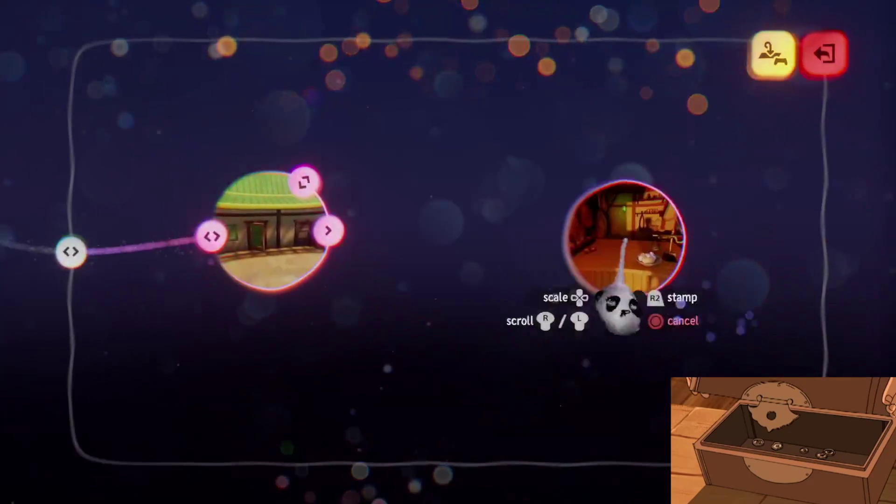
{"action": "left_click", "coordinate": [464, 228]}
Link Haru's Village to the shop and Quick Save as My Creation - 1/4/2026
{"action": "left_click_drag", "start_coordinate": [299, 185], "coordinate": [420, 225]}
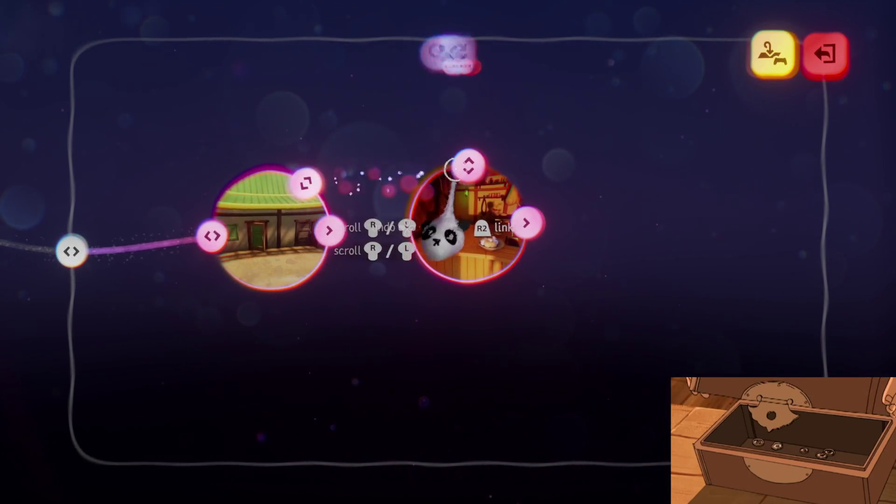
{"action": "left_click", "coordinate": [763, 58]}
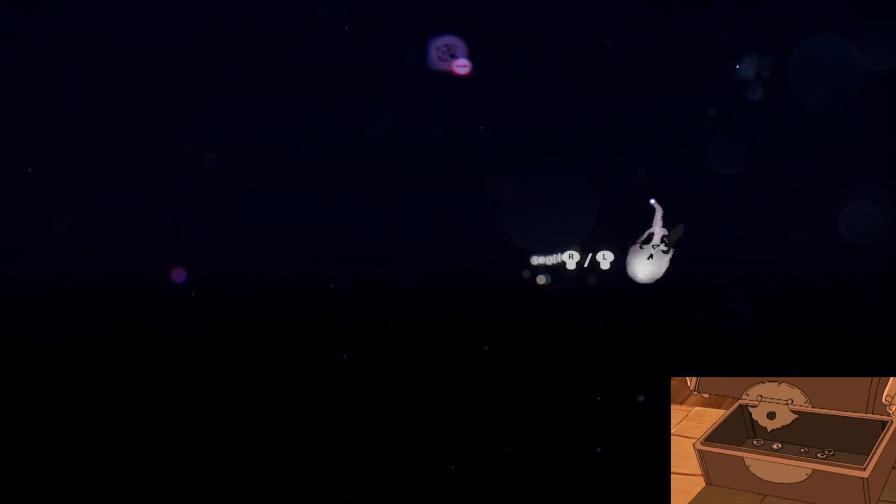
{"action": "key", "text": "Return"}
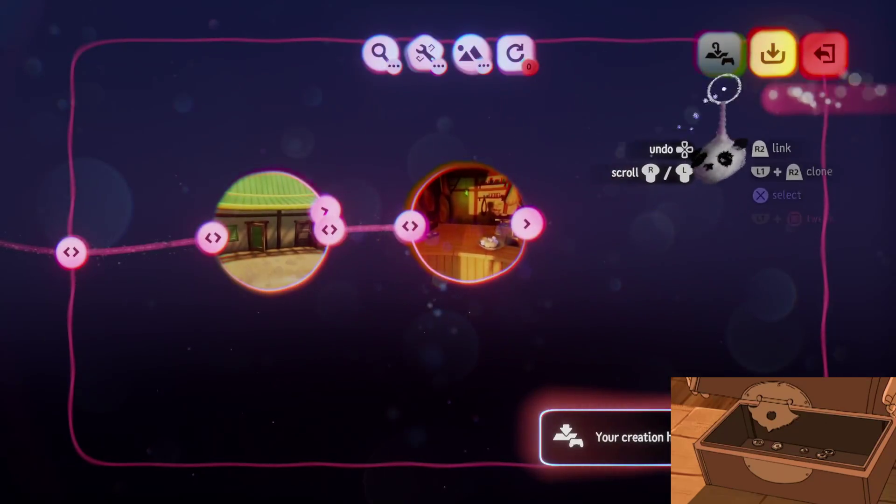
{"action": "left_click", "coordinate": [823, 56]}
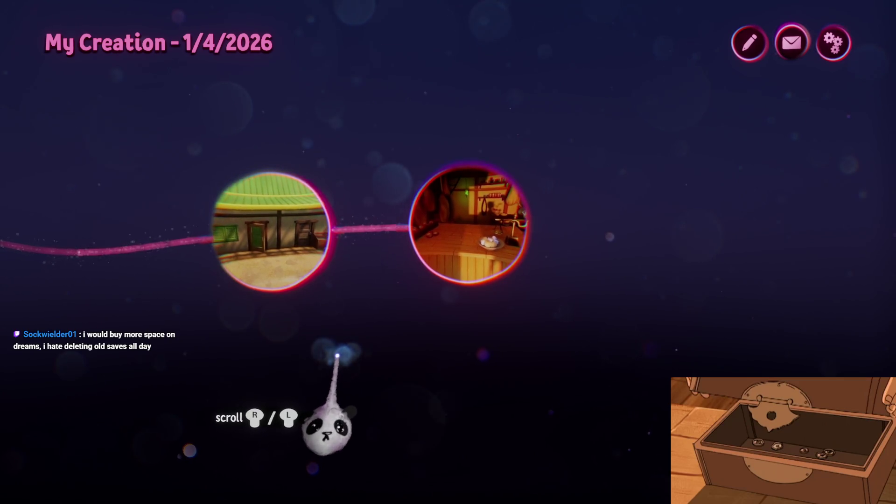
Back out to My Creations and check online save space in Limits Info
{"action": "key", "text": "Escape"}
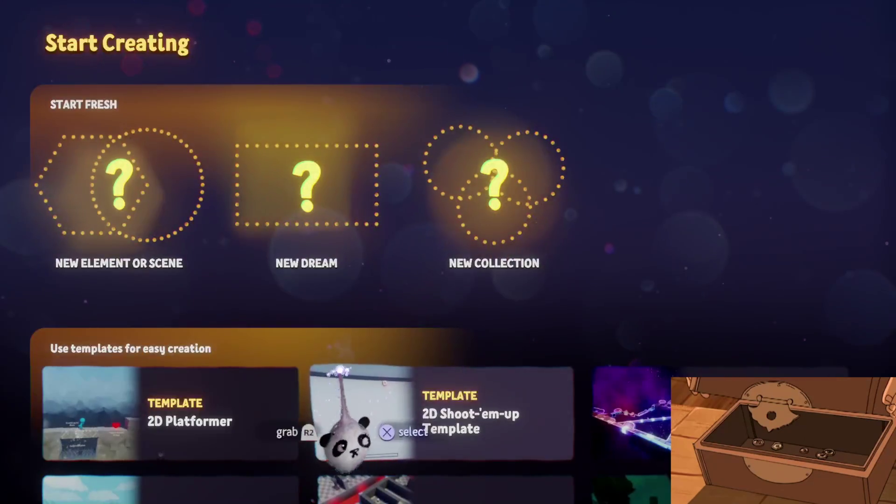
{"action": "key", "text": "Escape"}
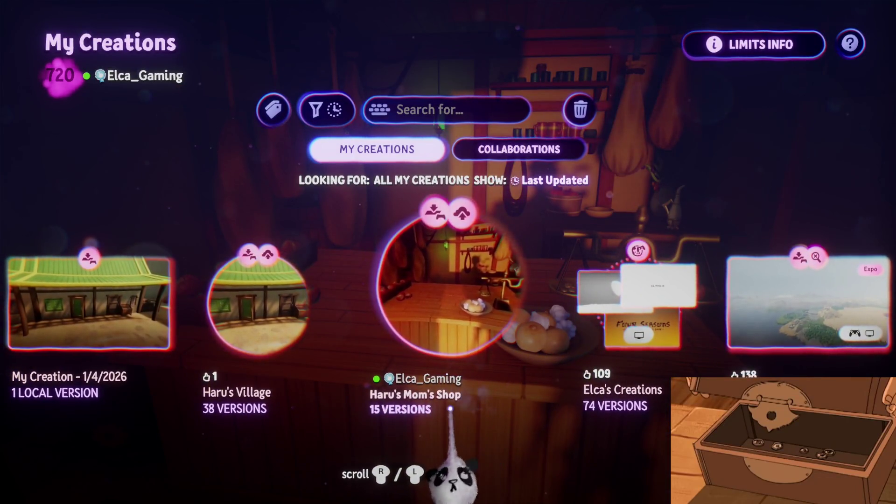
{"action": "left_click", "coordinate": [798, 46]}
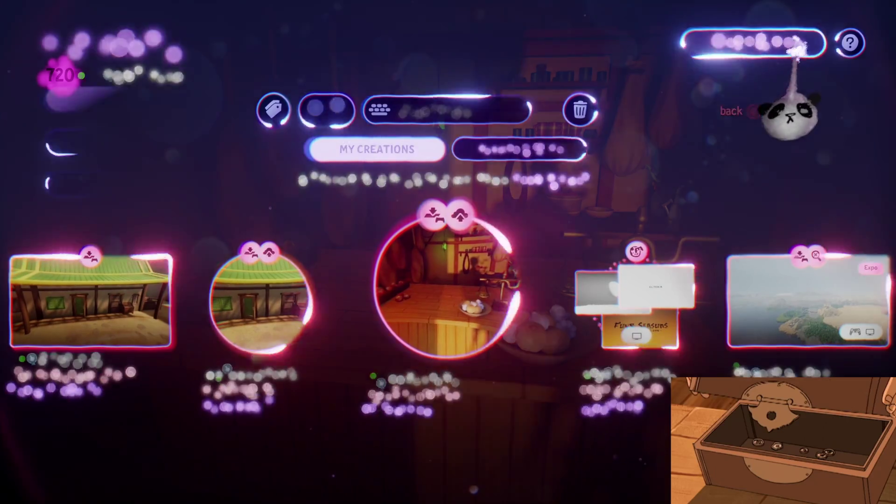
{"action": "left_click", "coordinate": [166, 142]}
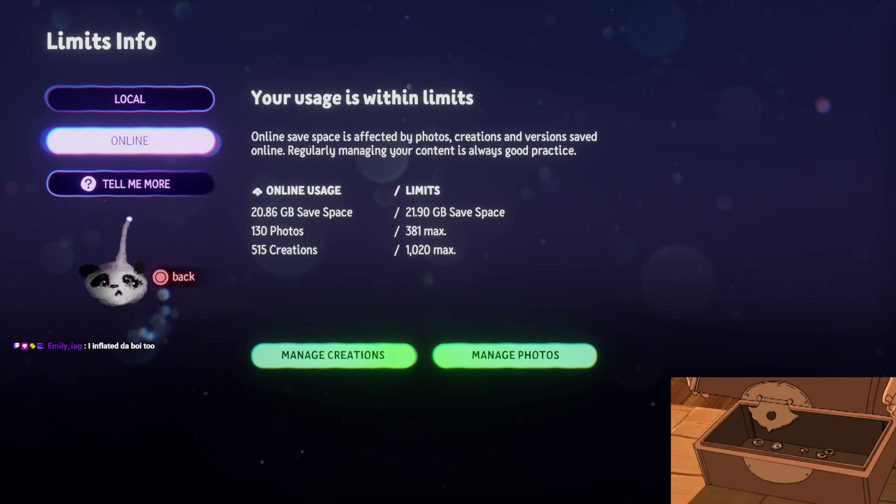
{"action": "key", "text": "Escape"}
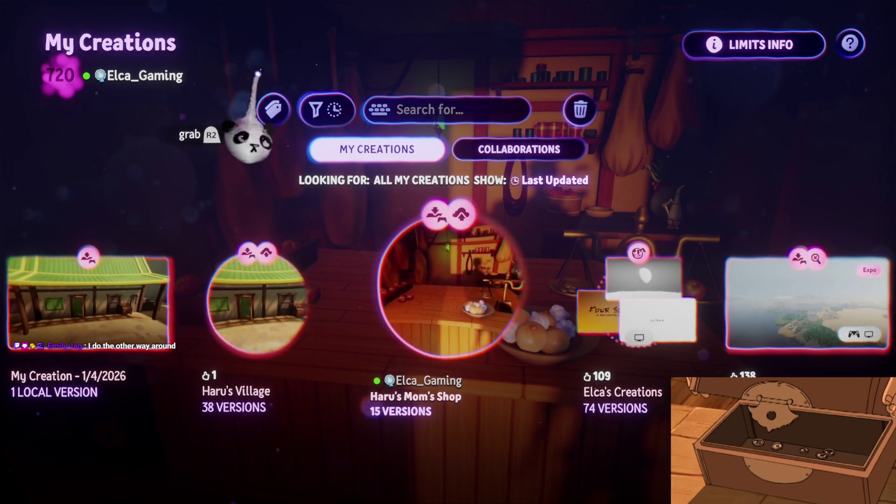
Move through the creations carousel to settle on Haru's Village
{"action": "key", "text": "Left"}
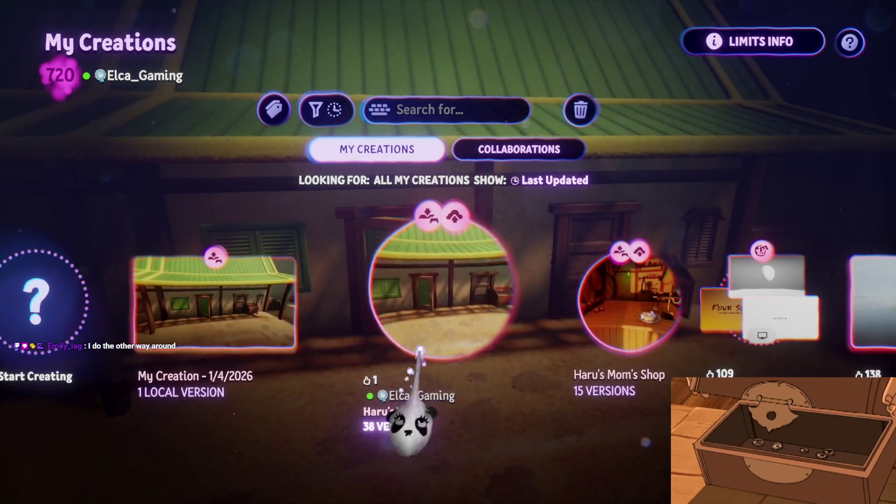
{"action": "key", "text": "Right"}
{"action": "key", "text": "Left"}
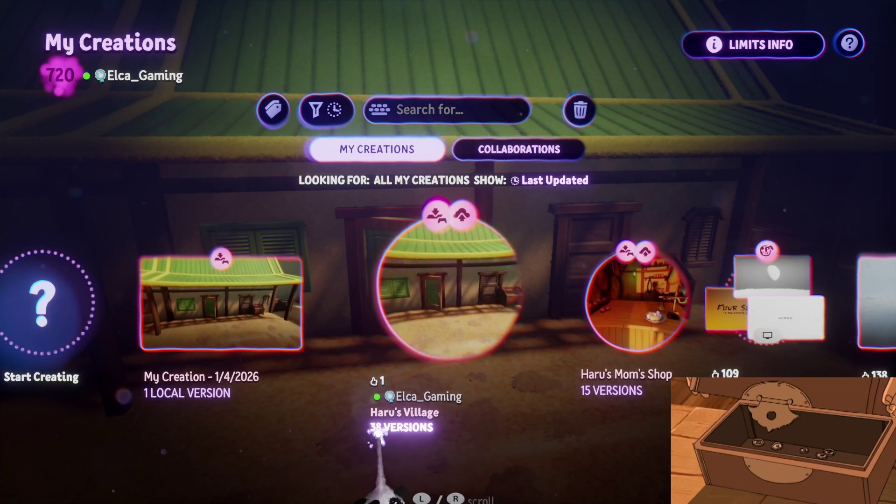
Open My Creation - 1/4/2026's page, briefly enter edit mode, then play it
{"action": "left_click", "coordinate": [213, 342]}
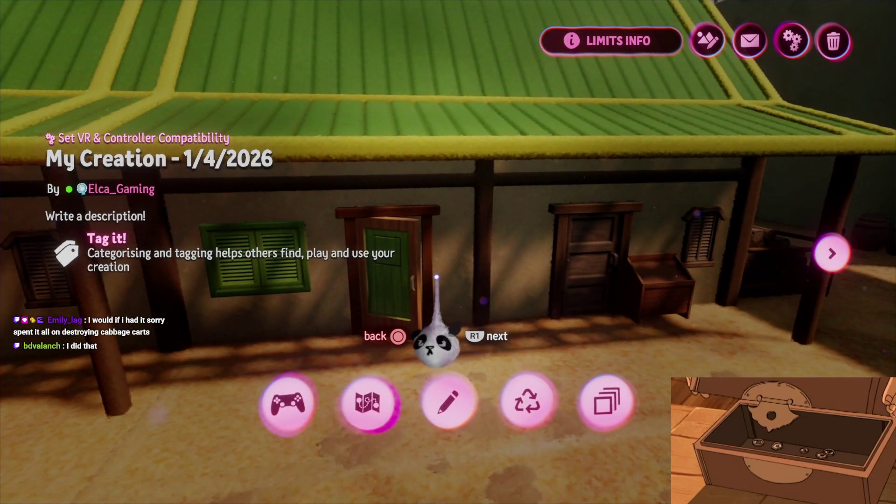
{"action": "key", "text": "Escape"}
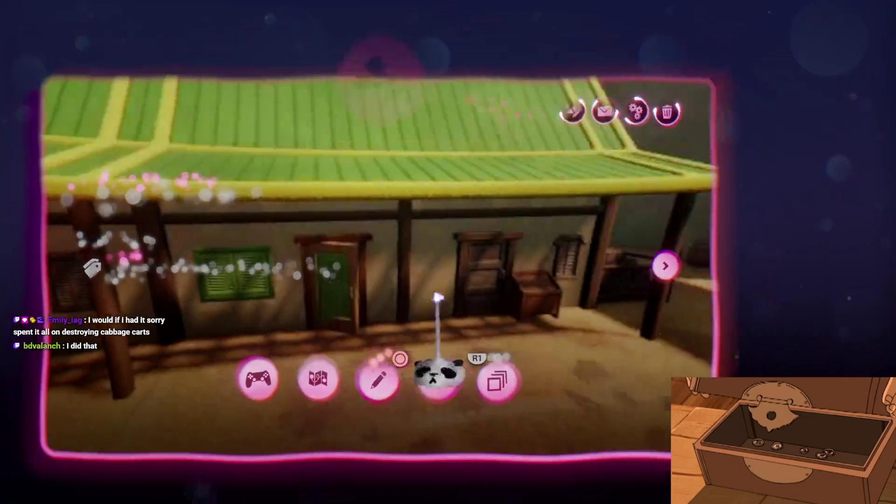
{"action": "left_click", "coordinate": [355, 299]}
{"action": "left_click", "coordinate": [444, 398]}
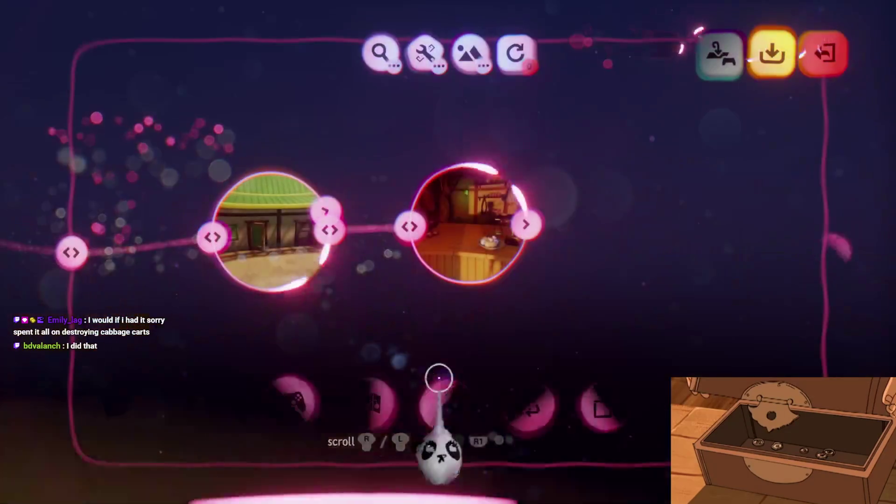
{"action": "left_click", "coordinate": [830, 87]}
{"action": "left_click", "coordinate": [290, 400]}
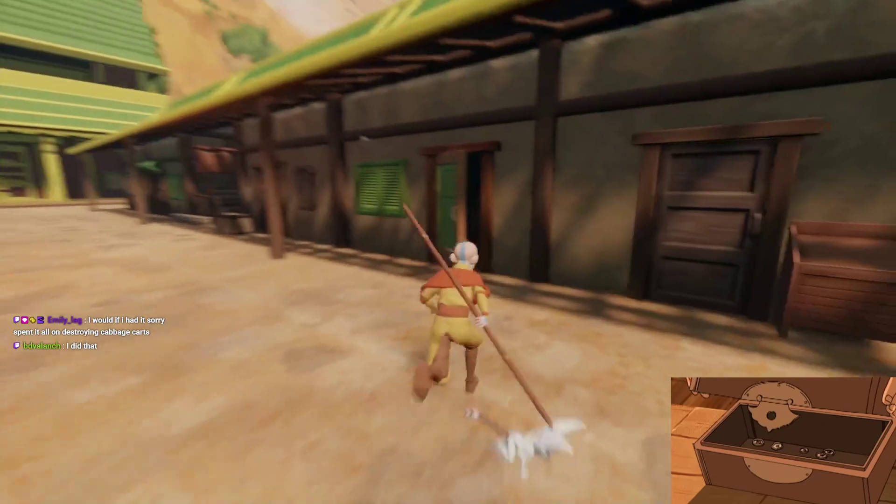
{"action": "key", "text": "e"}
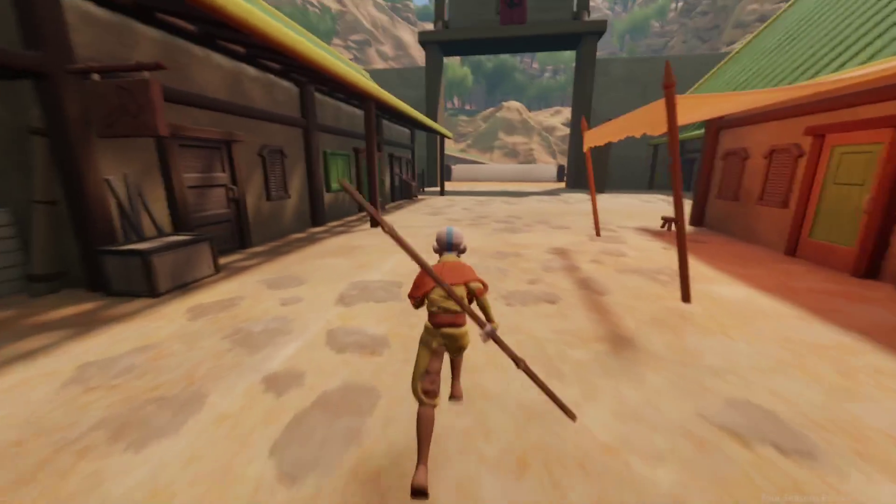
{"action": "key", "text": "Escape"}
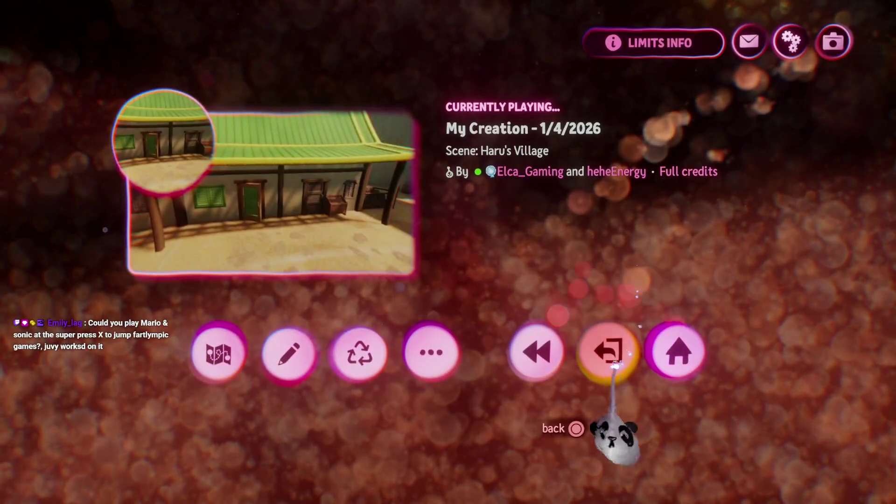
Exit the My Creation - 1/4/2026 playtest via its edit page back to My Creations
{"action": "left_click", "coordinate": [615, 356]}
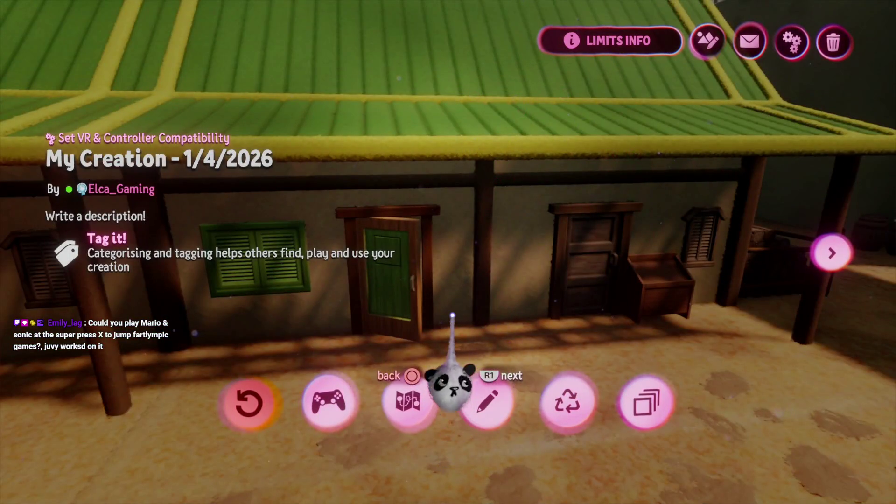
{"action": "left_click", "coordinate": [487, 401]}
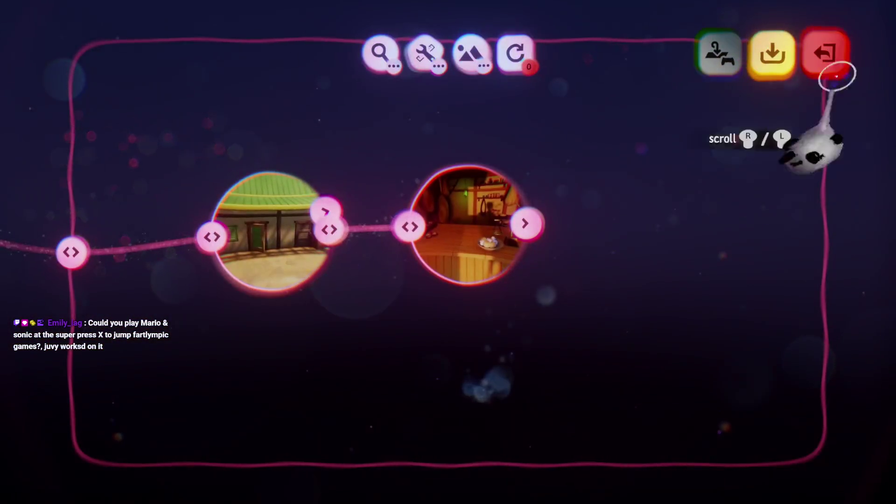
{"action": "left_click", "coordinate": [825, 52]}
{"action": "key", "text": "Escape"}
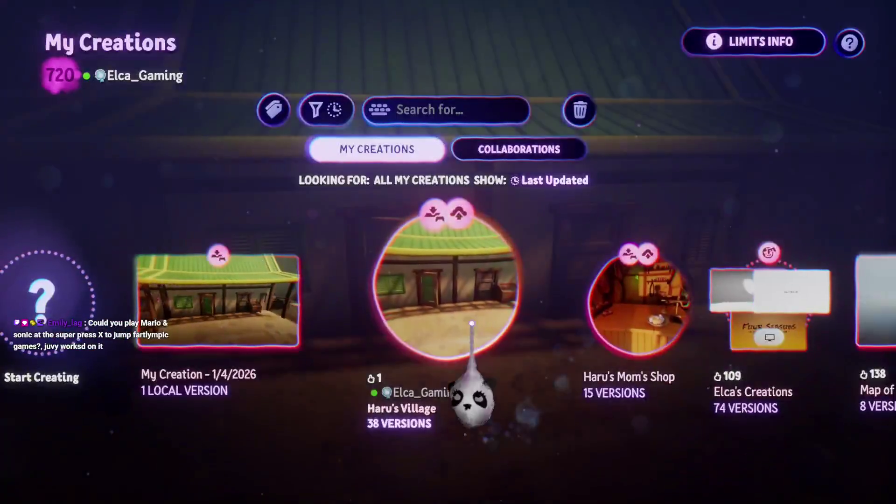
Edit Haru's Village and inspect the Trigger Zone gadget's detection settings
{"action": "left_click", "coordinate": [471, 323]}
{"action": "left_click", "coordinate": [406, 401]}
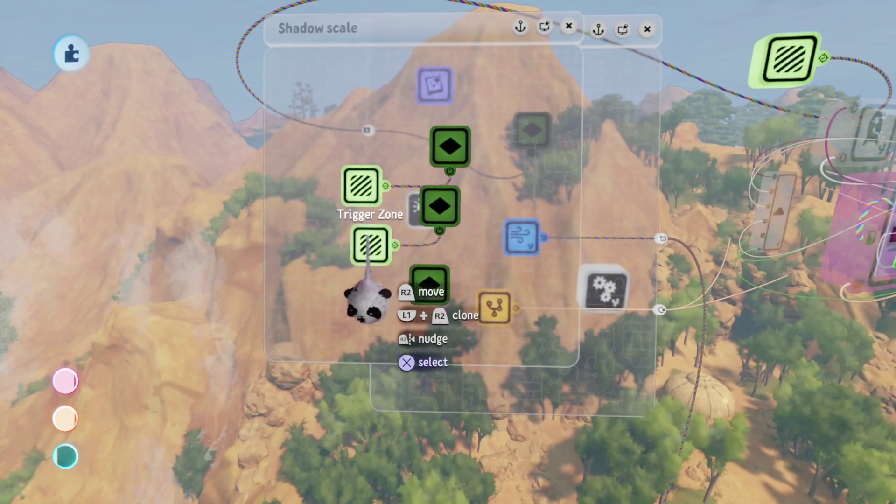
{"action": "left_click", "coordinate": [361, 189]}
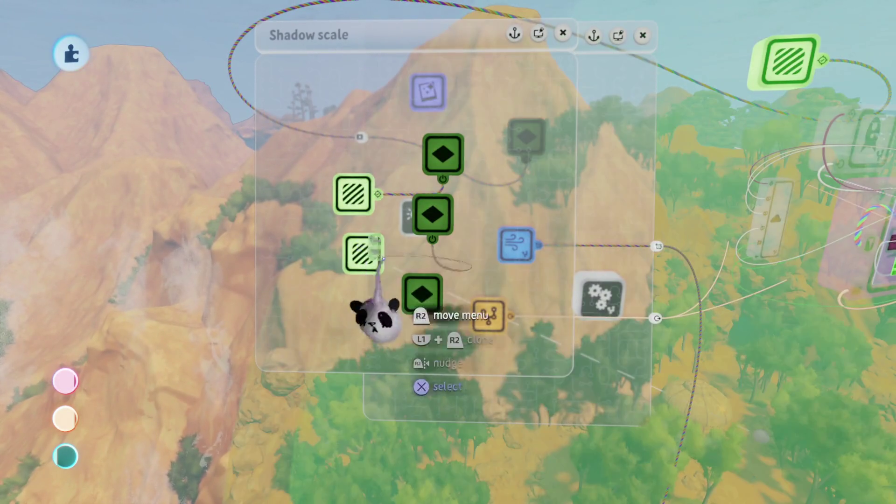
{"action": "left_click", "coordinate": [378, 254]}
{"action": "key", "text": "Escape"}
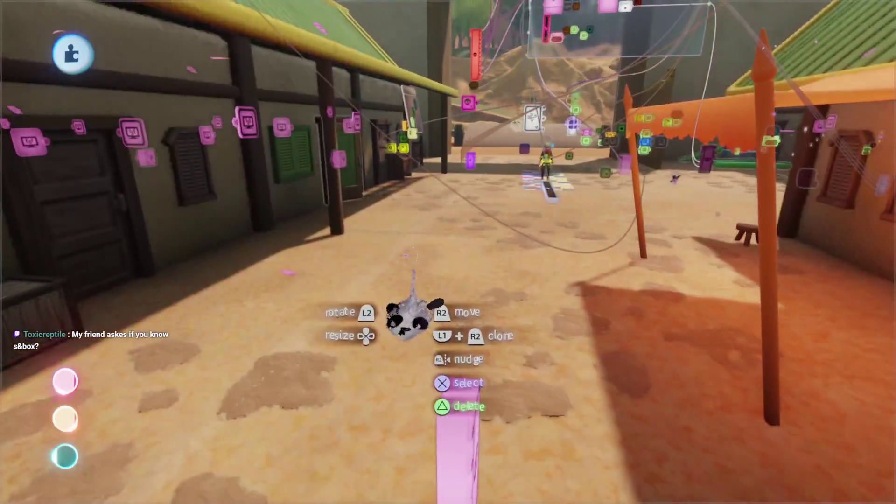
Save a new online version of Haru's Village from the pause menu, returning to My Creations
{"action": "key", "text": "Escape"}
{"action": "key", "text": "Escape"}
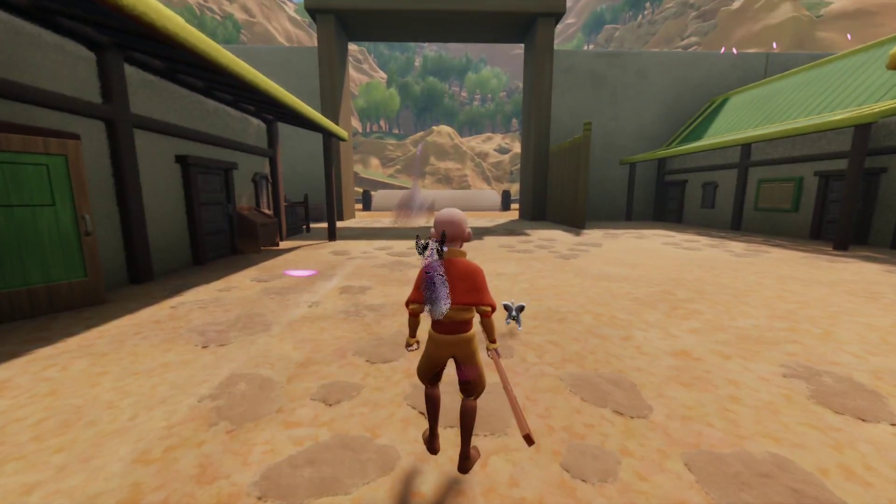
{"action": "key", "text": "Escape"}
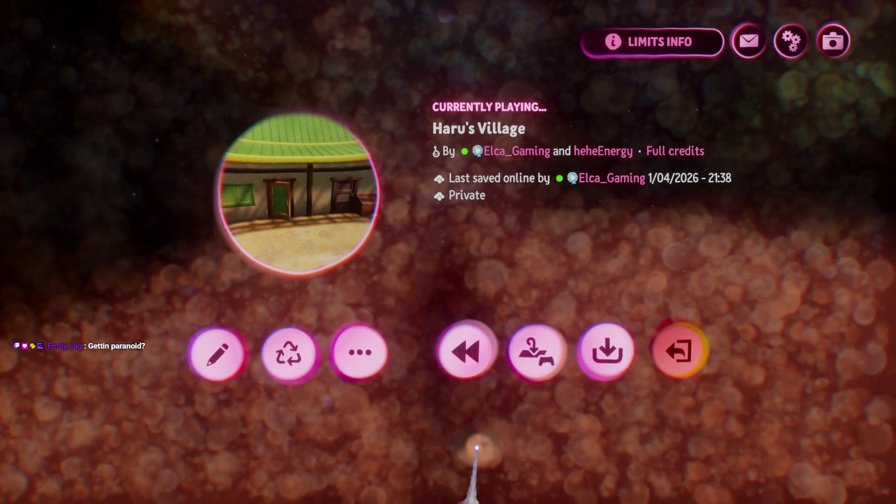
{"action": "left_click", "coordinate": [600, 365]}
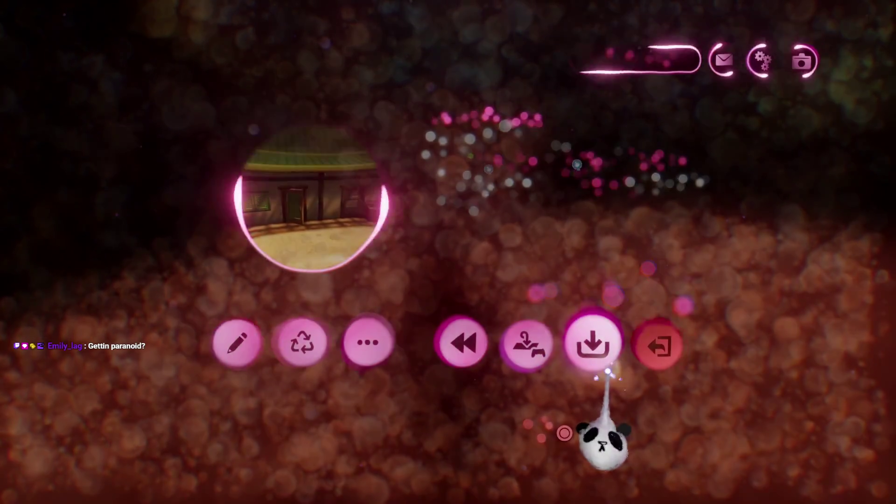
{"action": "left_click", "coordinate": [794, 37]}
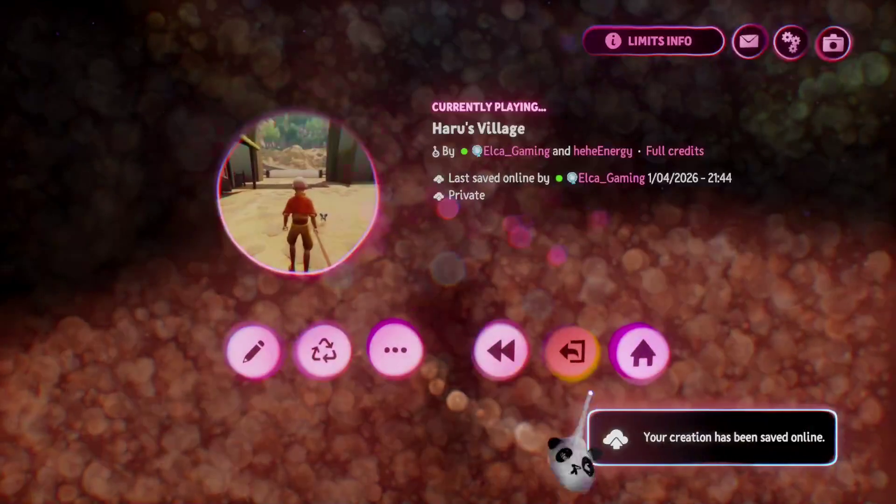
{"action": "left_click", "coordinate": [570, 353]}
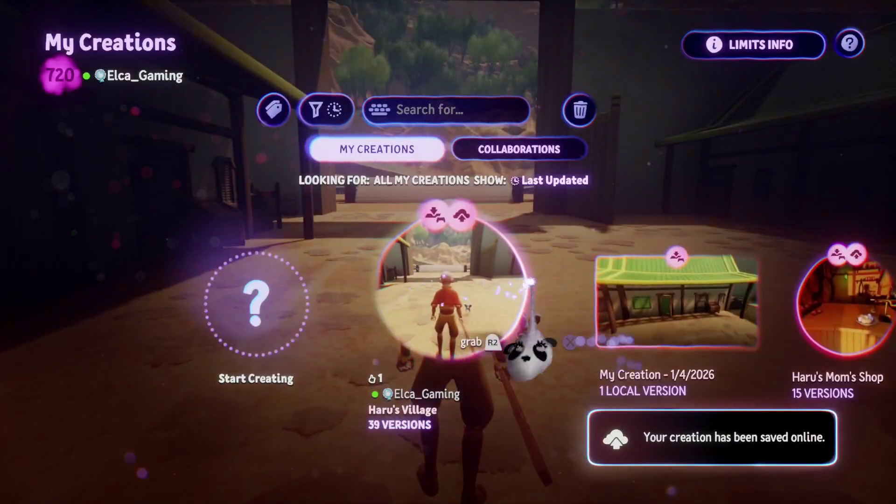
Open Haru's Village's versions list and edit the 12/03 20:32 version
{"action": "left_click", "coordinate": [445, 347]}
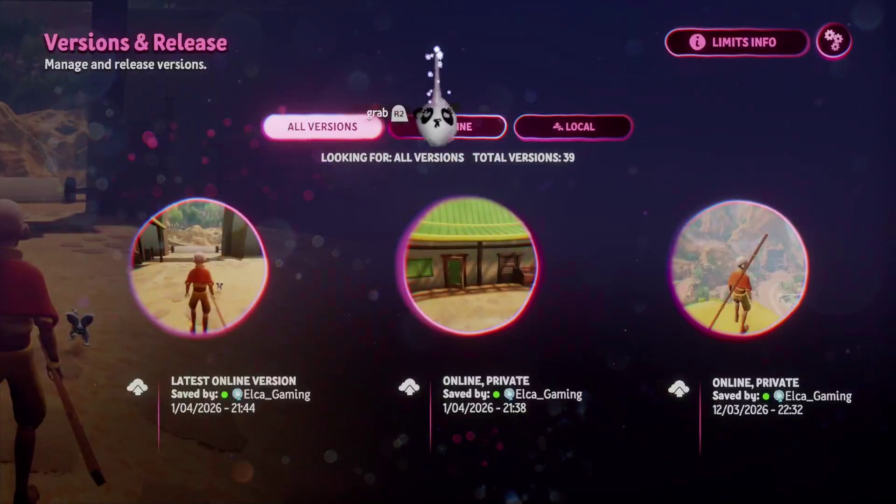
{"action": "scroll", "coordinate": [420, 490], "scroll_direction": "down", "scroll_amount": 3}
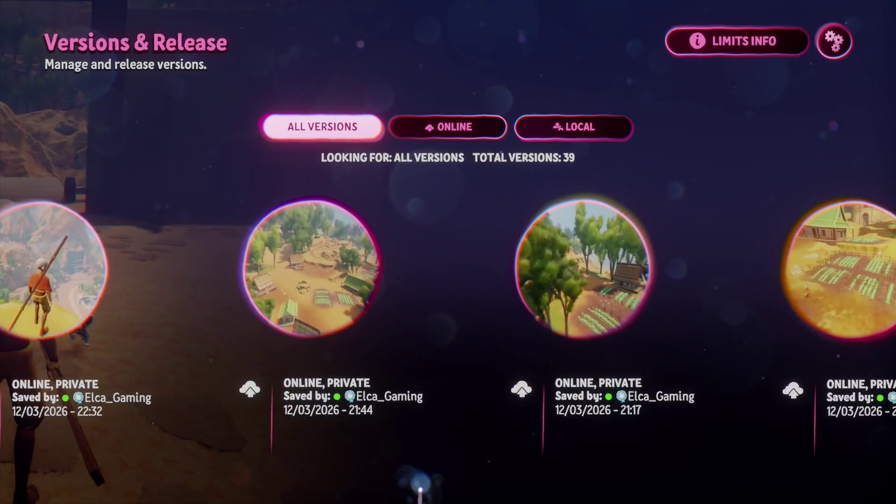
{"action": "scroll", "coordinate": [420, 491], "scroll_direction": "down", "scroll_amount": 1}
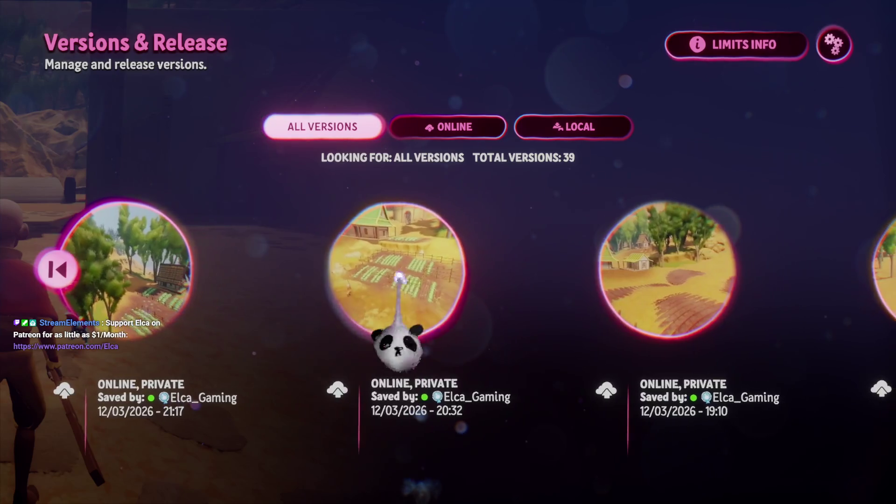
{"action": "left_click", "coordinate": [388, 297]}
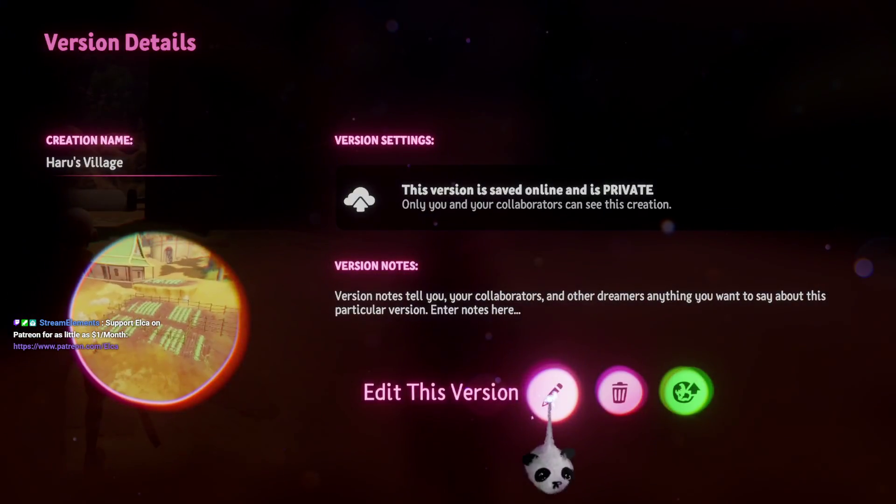
{"action": "left_click", "coordinate": [554, 406]}
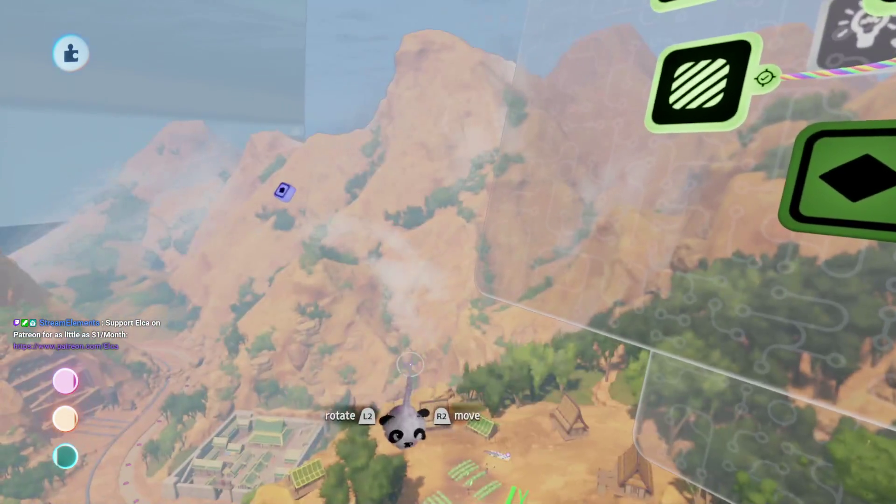
{"action": "key", "text": "Escape"}
{"action": "left_click", "coordinate": [582, 375]}
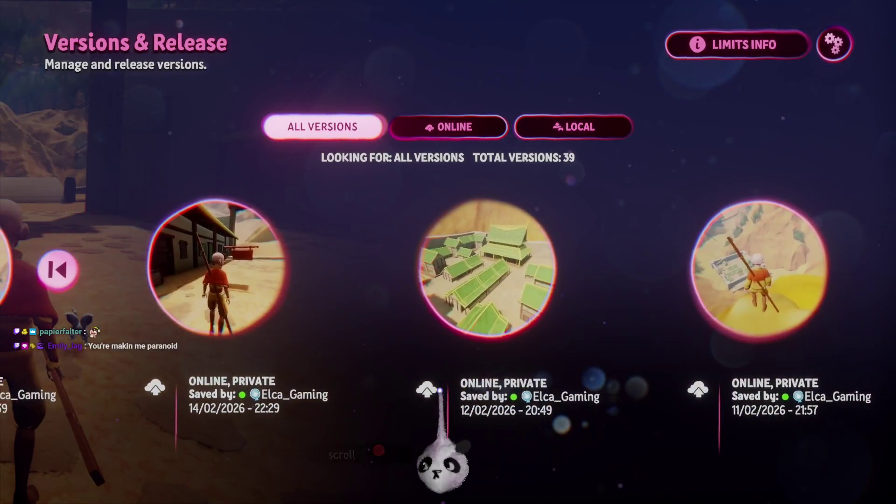
Open the 14/02 22:29 version for editing, then back out to the overview page
{"action": "key", "text": "Escape"}
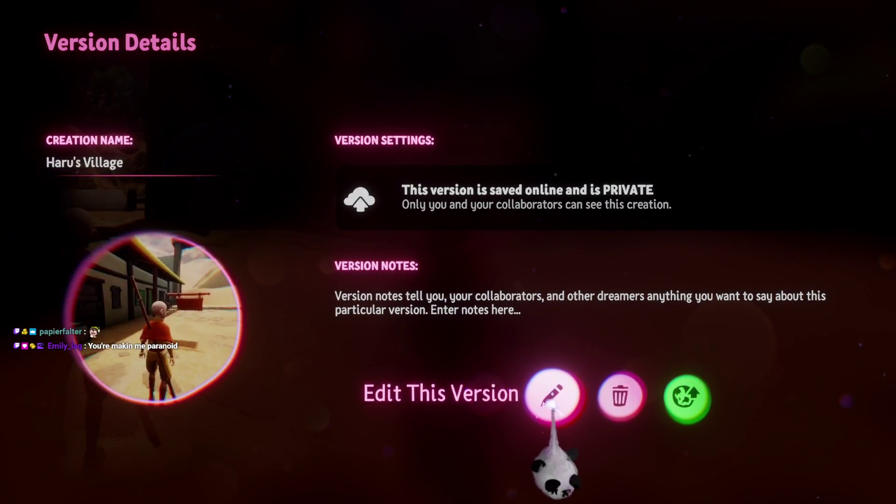
{"action": "left_click", "coordinate": [551, 402]}
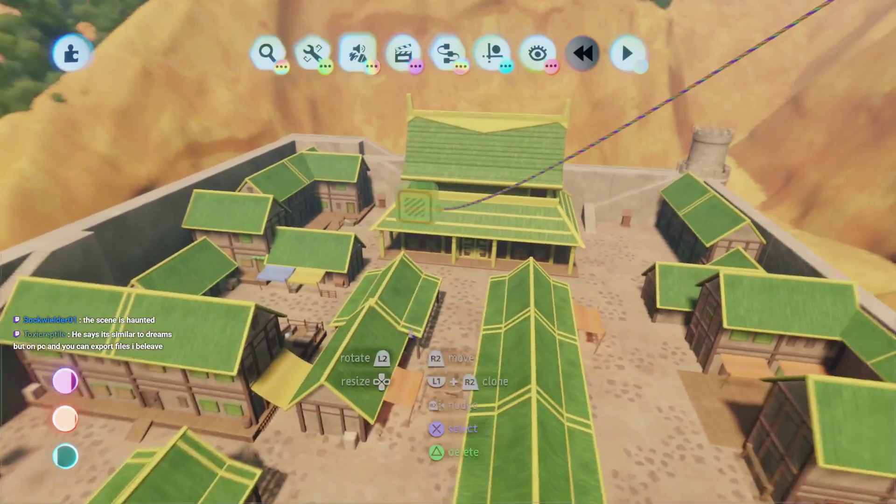
{"action": "key", "text": "Escape"}
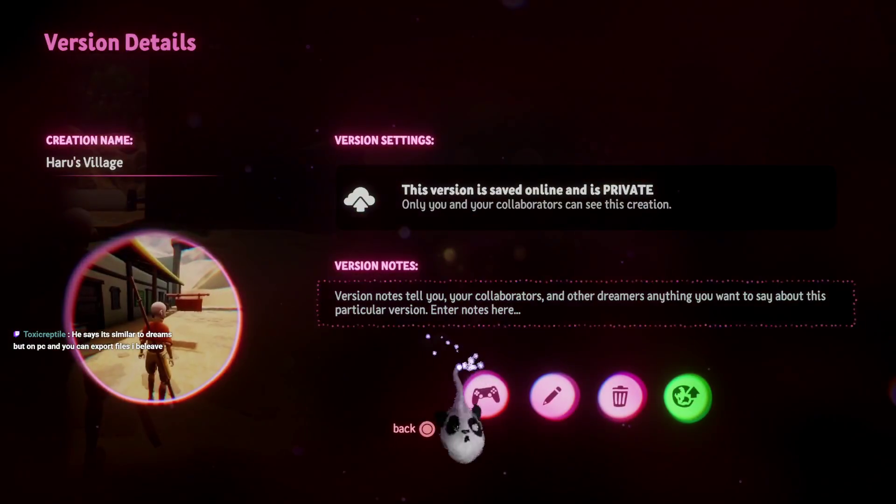
{"action": "key", "text": "Escape"}
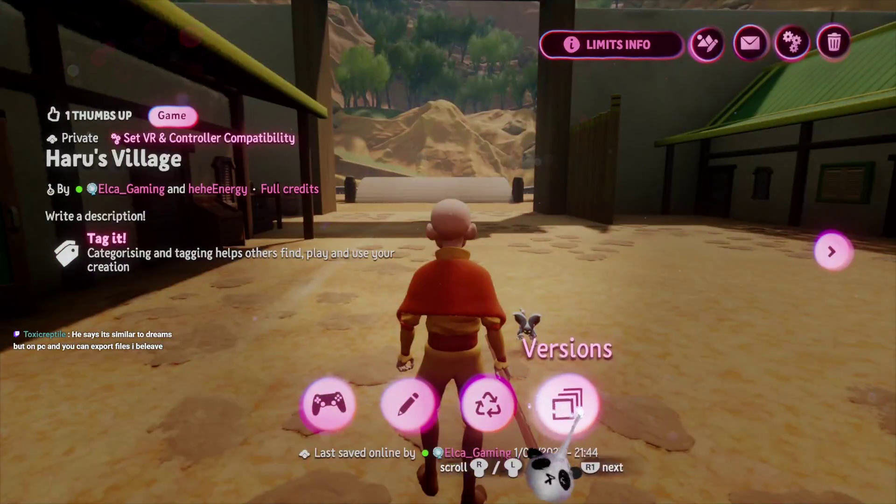
Run onto the green rooftops, glide out over the canyon, then pause
{"action": "left_click", "coordinate": [341, 404]}
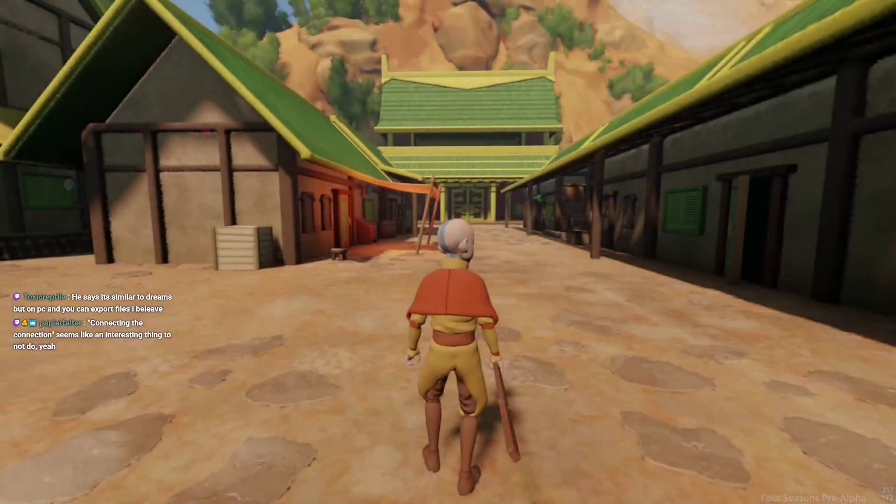
{"action": "key", "text": "a"}
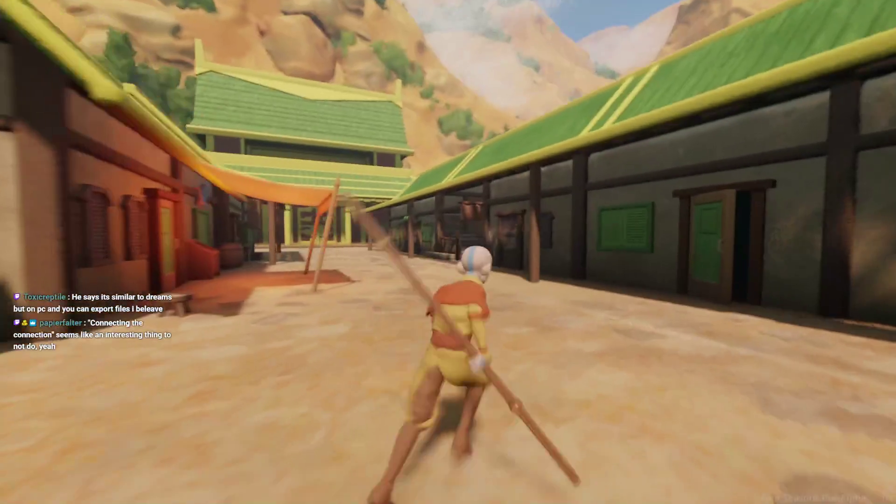
{"action": "key", "text": "space"}
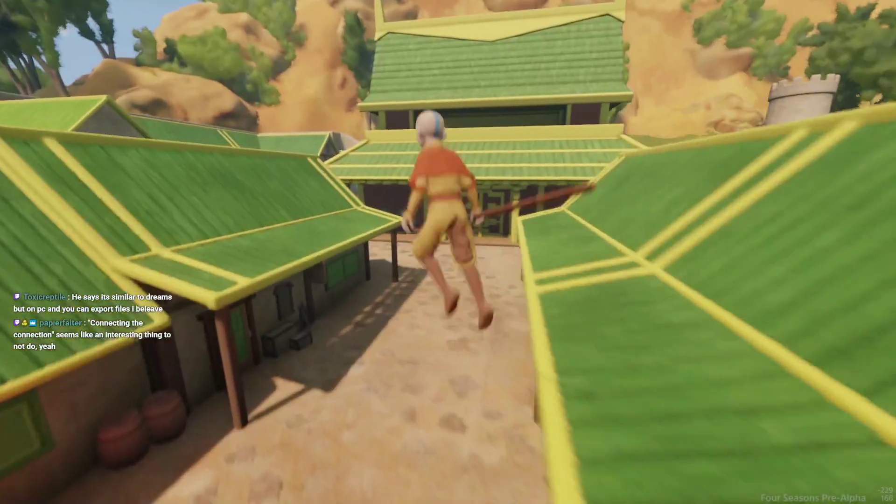
{"action": "key", "text": "w"}
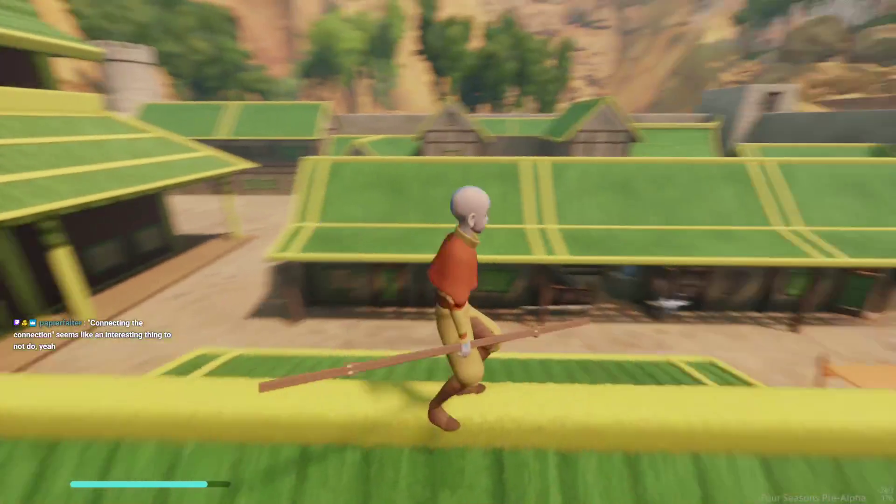
{"action": "key", "text": "space"}
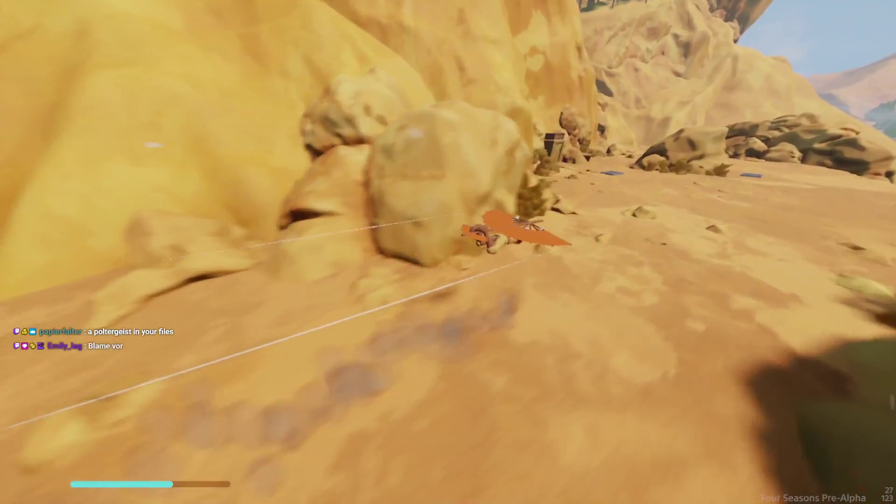
{"action": "key", "text": "space"}
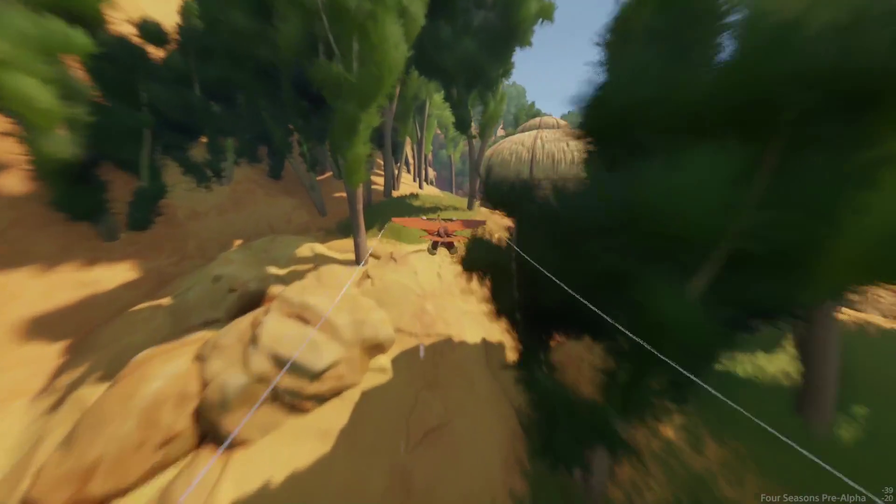
{"action": "key", "text": "Escape"}
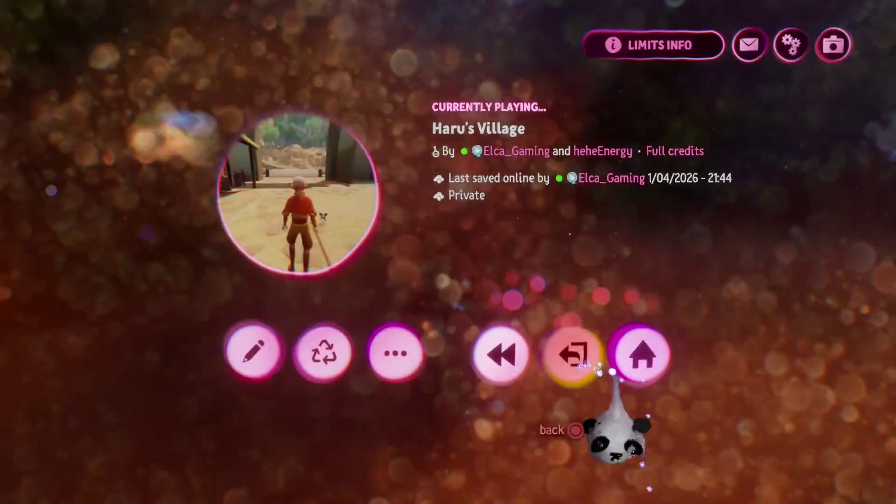
Exit Haru's Village and open Northern Airtemple | HUB for editing
{"action": "left_click", "coordinate": [573, 355]}
{"action": "left_click", "coordinate": [488, 399]}
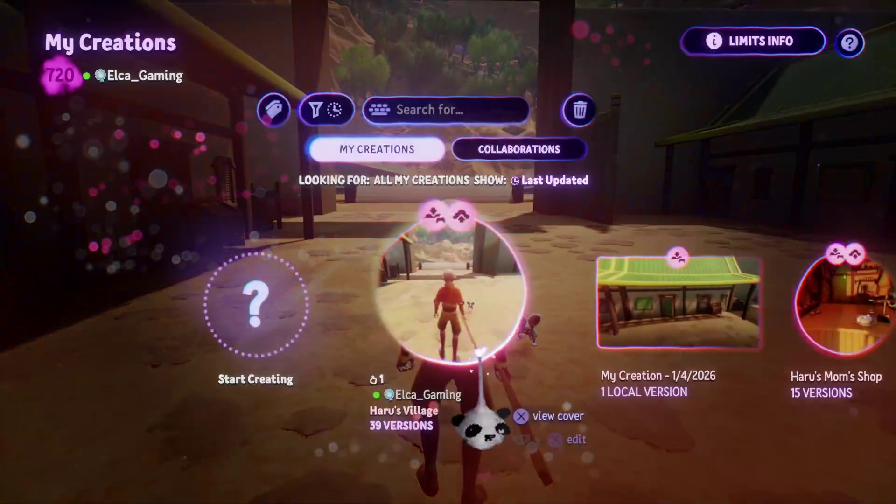
{"action": "scroll", "coordinate": [448, 304], "scroll_direction": "right", "scroll_amount": 6}
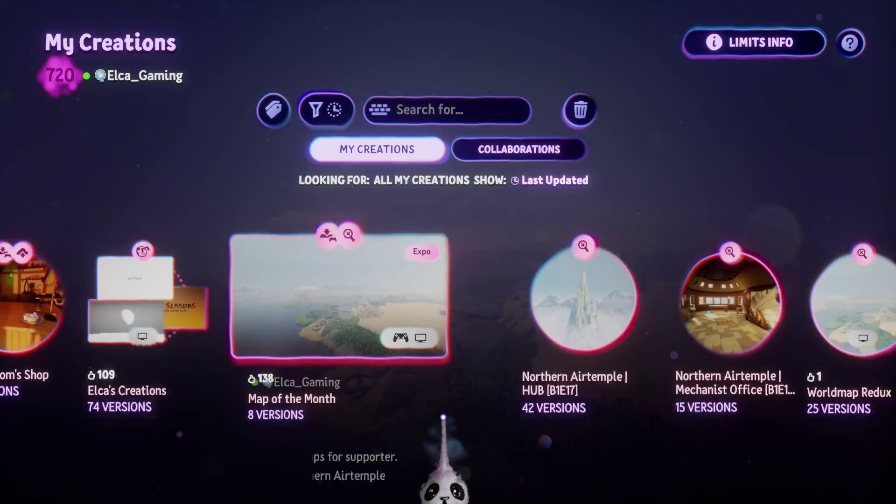
{"action": "scroll", "coordinate": [448, 303], "scroll_direction": "left", "scroll_amount": 2}
{"action": "scroll", "coordinate": [448, 304], "scroll_direction": "right", "scroll_amount": 1}
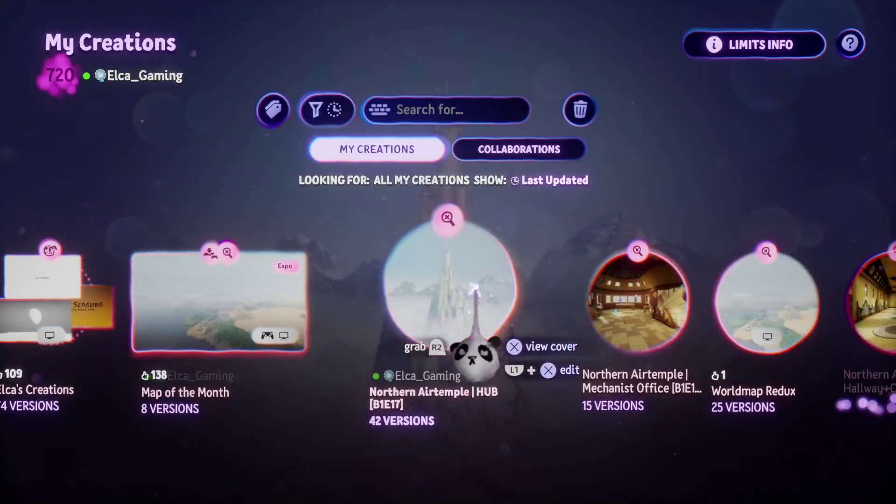
{"action": "left_click", "coordinate": [476, 341]}
{"action": "left_click", "coordinate": [407, 397]}
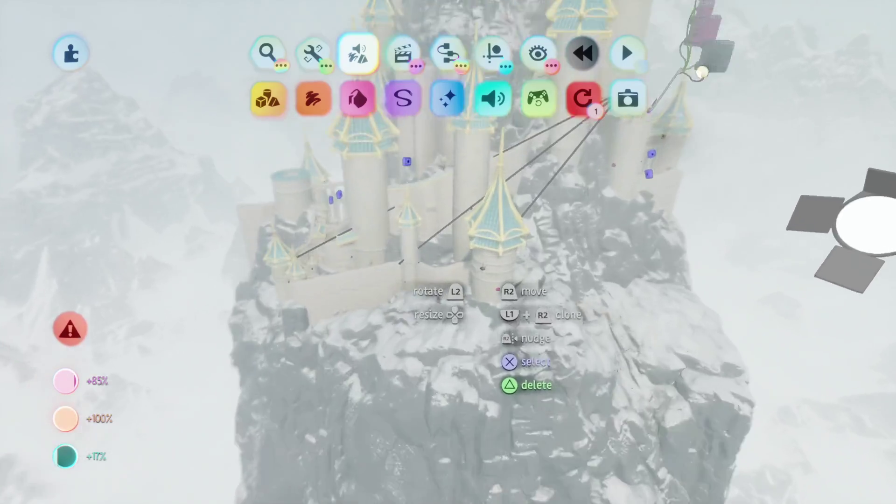
Review the Simple Skybox object update, then leave the HUB scene
{"action": "left_click", "coordinate": [545, 98]}
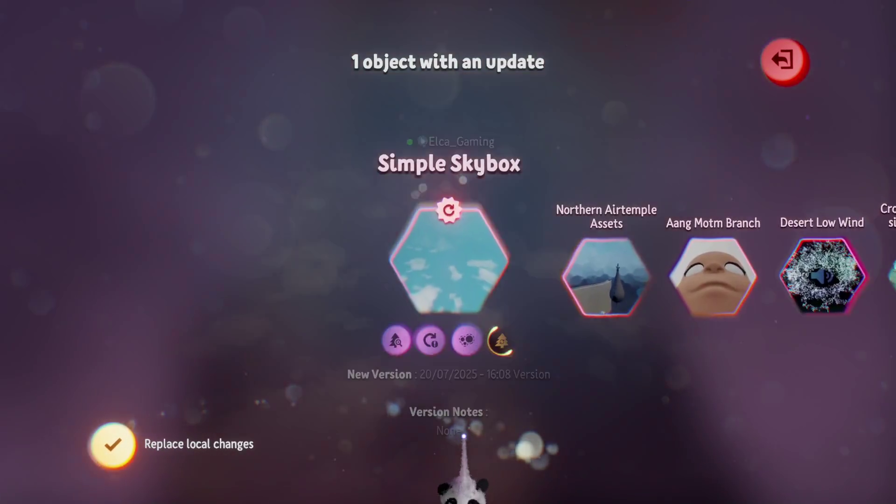
{"action": "key", "text": "Escape"}
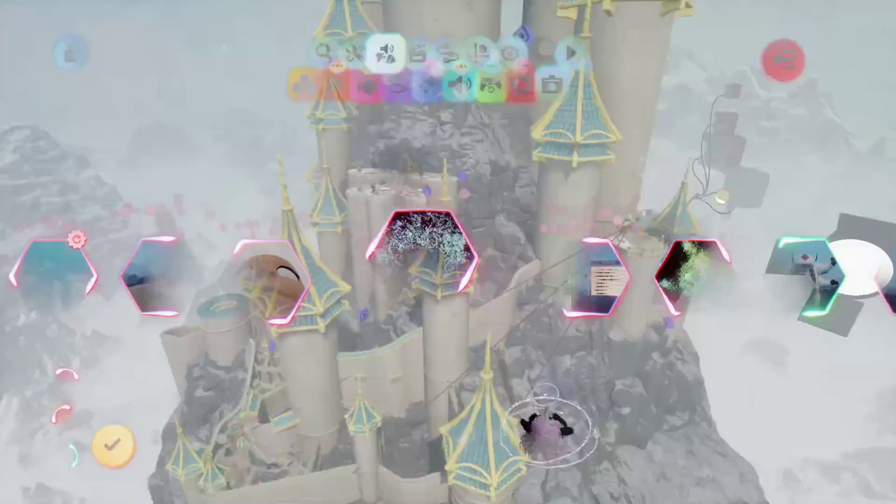
{"action": "key", "text": "Escape"}
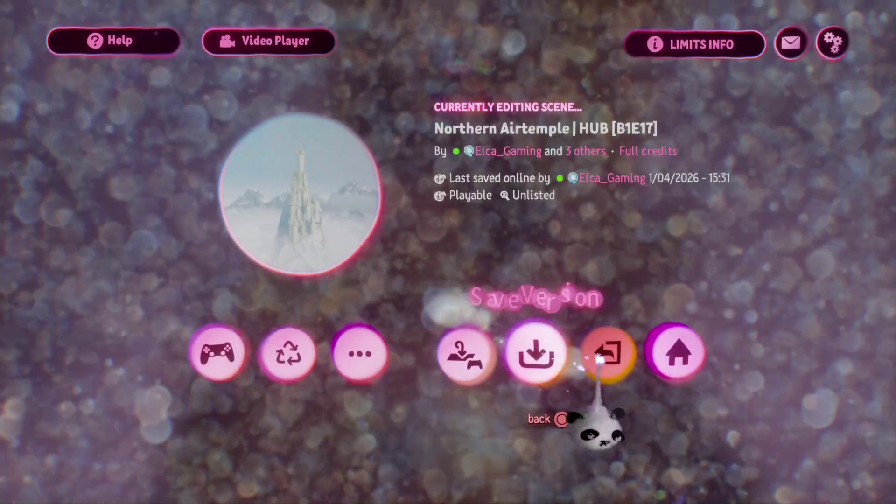
{"action": "left_click", "coordinate": [607, 352]}
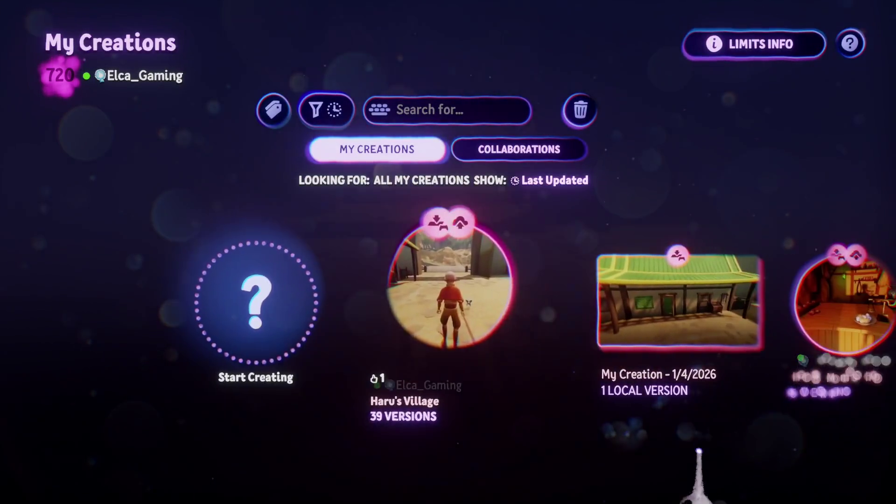
Select My Creation - 1/4/2026 and delete it, confirming YES
{"action": "key", "text": "Right"}
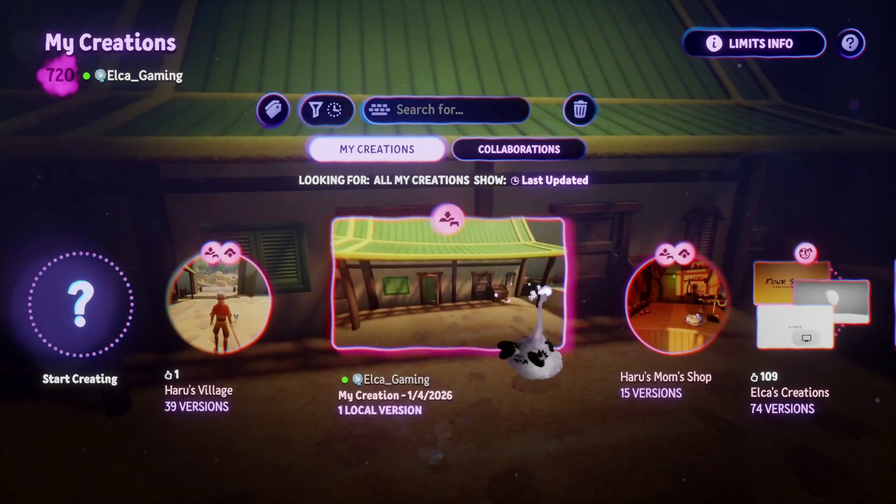
{"action": "left_click", "coordinate": [525, 317]}
{"action": "left_click", "coordinate": [840, 57]}
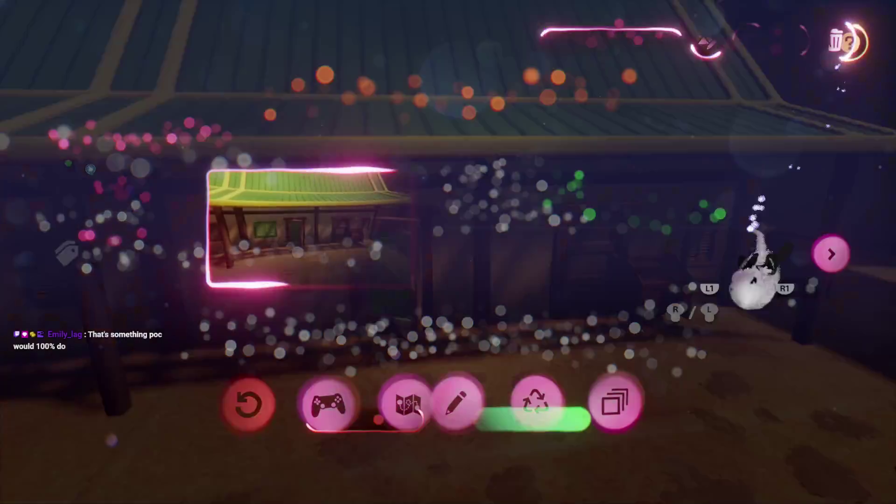
{"action": "left_click", "coordinate": [532, 418]}
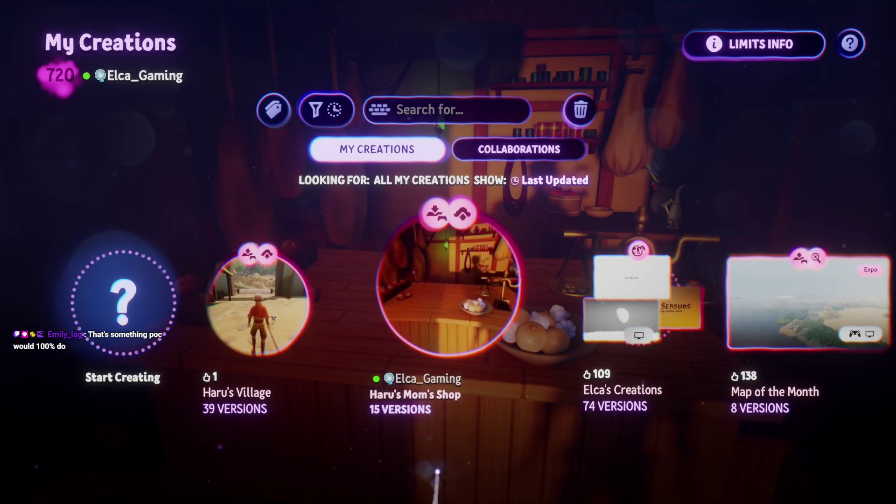
Return to Haru's Village and open its creation page
{"action": "key", "text": "Left"}
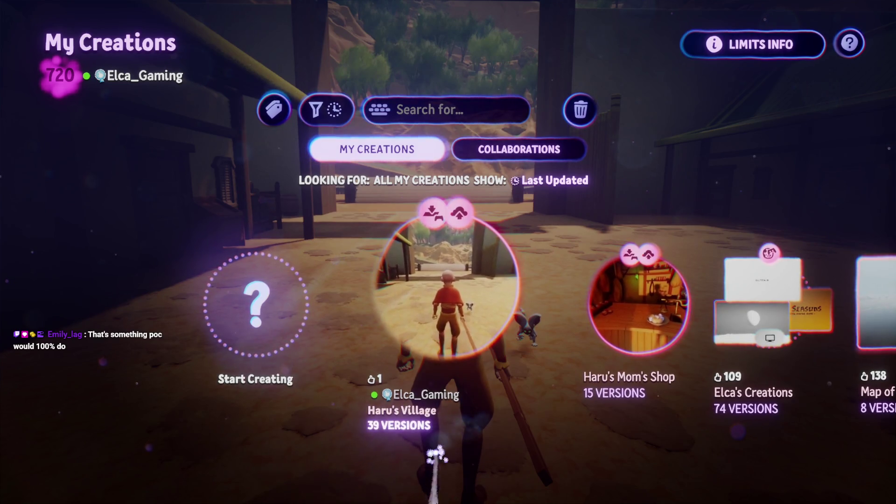
{"action": "mouse_move", "coordinate": [388, 261]}
{"action": "left_click", "coordinate": [443, 327]}
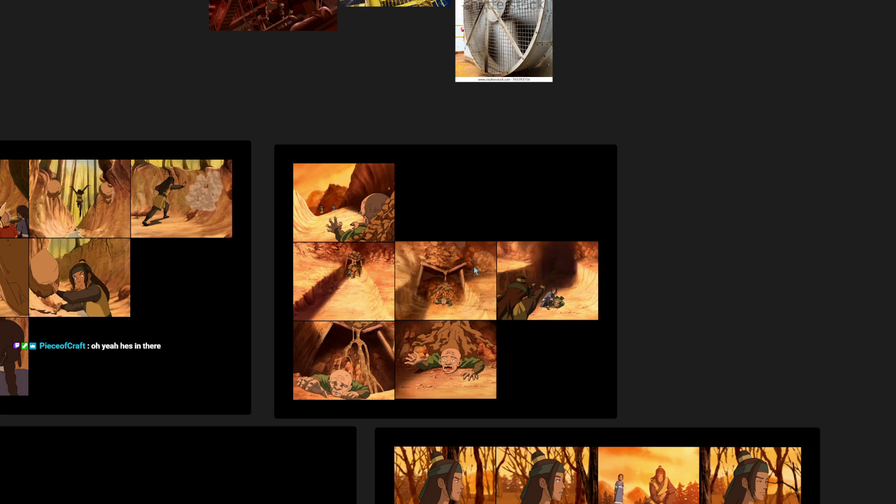
{"action": "scroll", "coordinate": [427, 277], "scroll_direction": "up", "scroll_amount": 5}
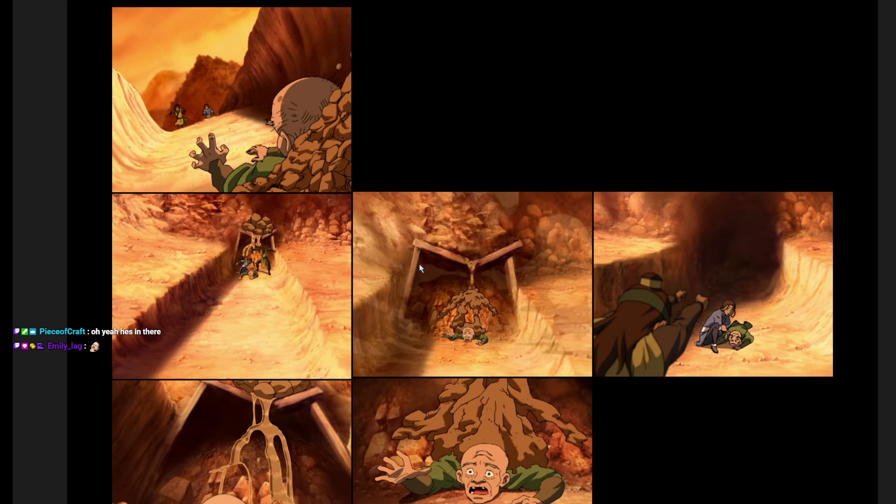
{"action": "scroll", "coordinate": [419, 269], "scroll_direction": "down", "scroll_amount": 4}
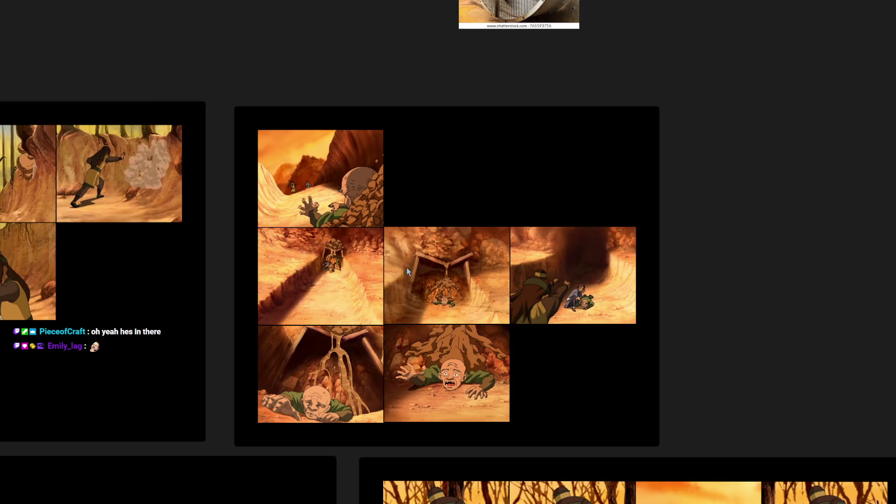
{"action": "scroll", "coordinate": [409, 264], "scroll_direction": "down", "scroll_amount": 5}
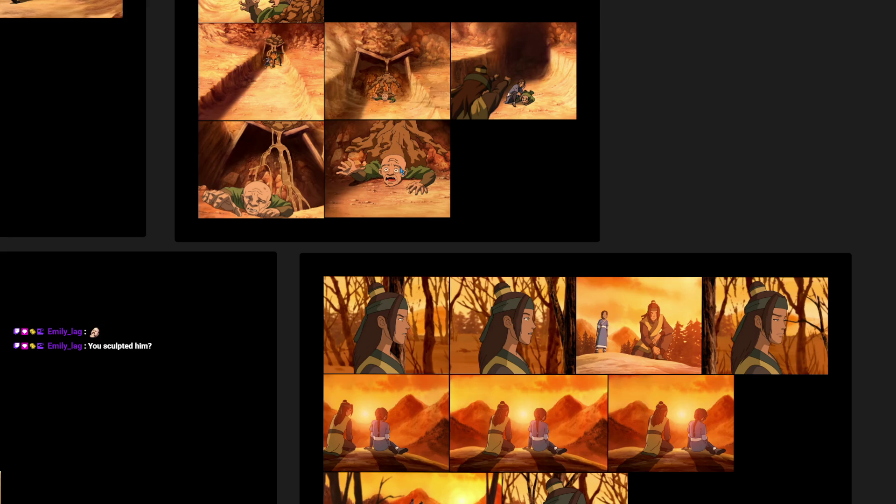
{"action": "scroll", "coordinate": [402, 172], "scroll_direction": "down", "scroll_amount": 3}
{"action": "left_click_drag", "start_coordinate": [408, 236], "coordinate": [391, 186]}
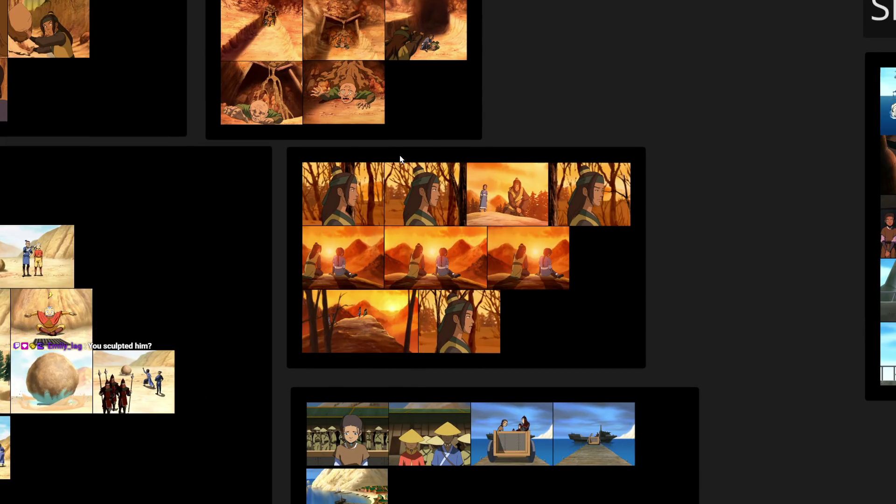
{"action": "scroll", "coordinate": [440, 252], "scroll_direction": "up", "scroll_amount": 5}
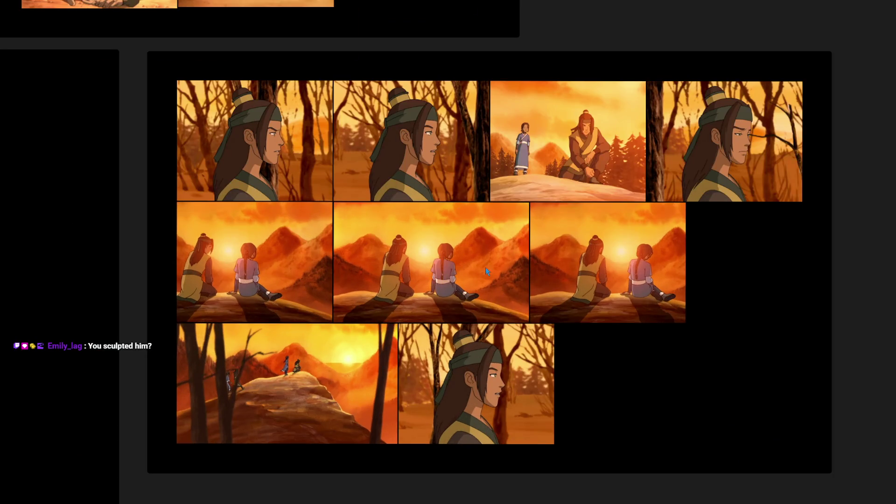
{"action": "scroll", "coordinate": [454, 279], "scroll_direction": "up", "scroll_amount": 5}
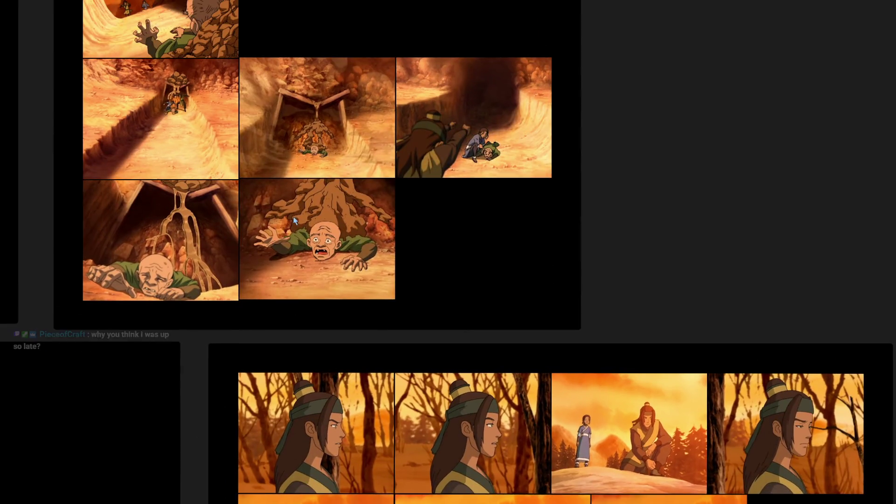
{"action": "left_click_drag", "start_coordinate": [293, 217], "coordinate": [377, 355]}
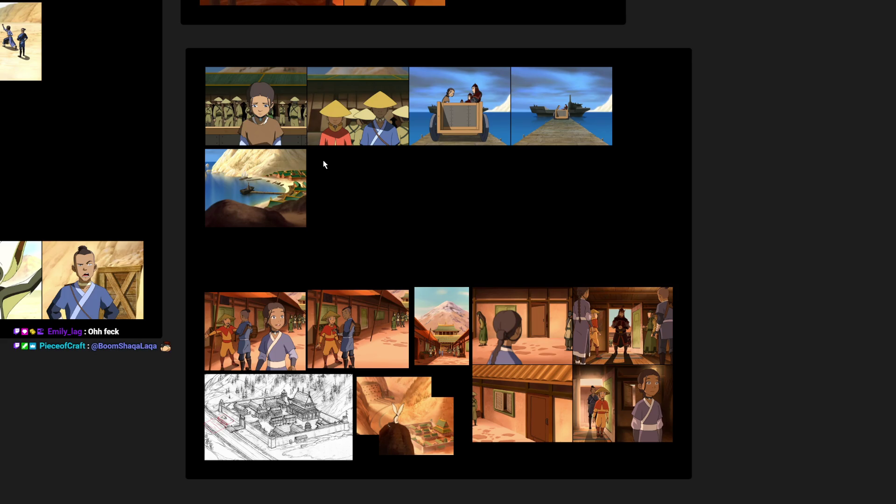
{"action": "scroll", "coordinate": [380, 259], "scroll_direction": "up", "scroll_amount": 4}
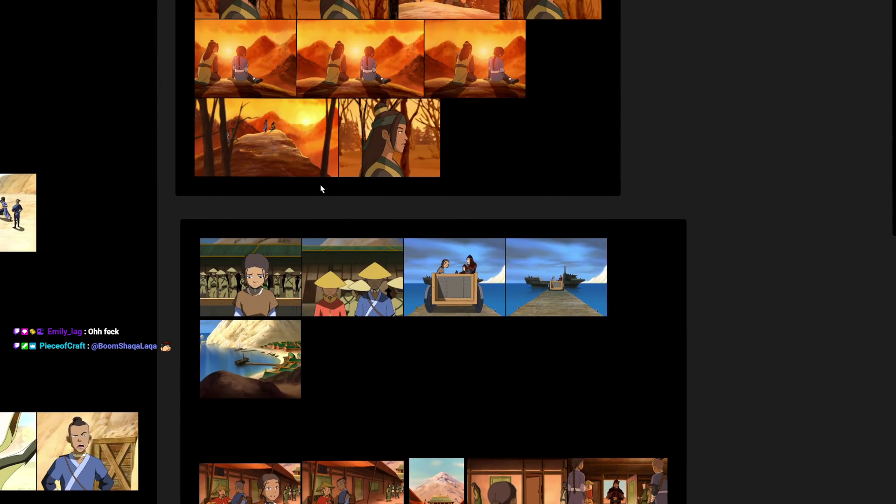
{"action": "scroll", "coordinate": [320, 183], "scroll_direction": "up", "scroll_amount": 9}
{"action": "scroll", "coordinate": [333, 173], "scroll_direction": "left", "scroll_amount": 2}
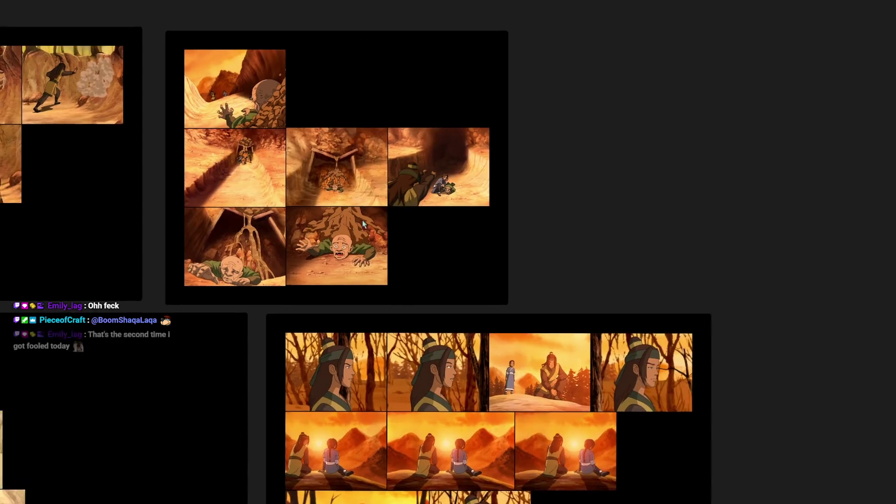
{"action": "scroll", "coordinate": [355, 236], "scroll_direction": "up", "scroll_amount": 2}
{"action": "scroll", "coordinate": [349, 251], "scroll_direction": "up", "scroll_amount": 3}
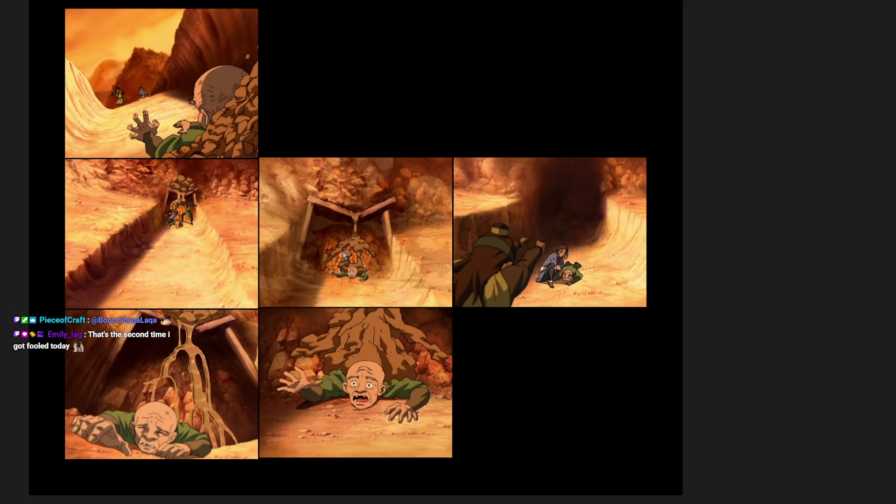
{"action": "scroll", "coordinate": [344, 255], "scroll_direction": "down", "scroll_amount": 2}
{"action": "scroll", "coordinate": [336, 229], "scroll_direction": "right", "scroll_amount": 1}
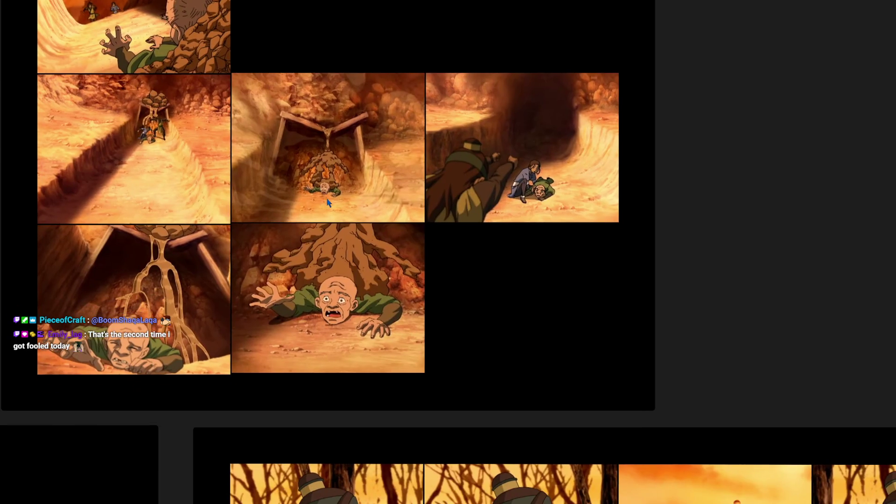
{"action": "scroll", "coordinate": [310, 299], "scroll_direction": "up", "scroll_amount": 2}
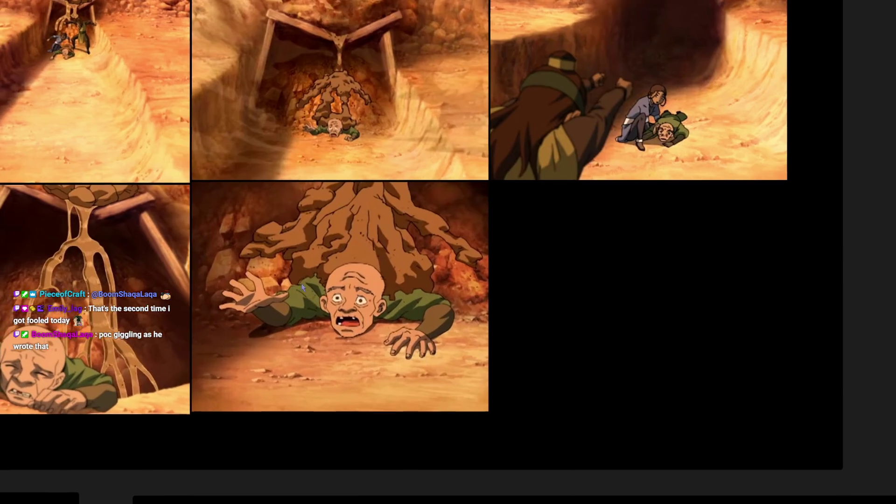
{"action": "scroll", "coordinate": [301, 284], "scroll_direction": "up", "scroll_amount": 1}
{"action": "scroll", "coordinate": [322, 224], "scroll_direction": "left", "scroll_amount": 2}
{"action": "scroll", "coordinate": [341, 169], "scroll_direction": "up", "scroll_amount": 2}
{"action": "left_click_drag", "start_coordinate": [346, 139], "coordinate": [539, 245]}
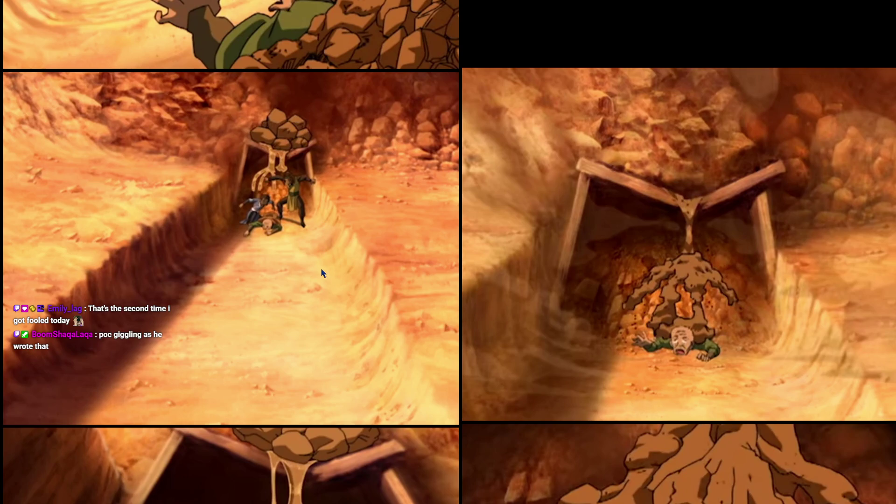
{"action": "scroll", "coordinate": [362, 245], "scroll_direction": "down", "scroll_amount": 2}
{"action": "scroll", "coordinate": [324, 265], "scroll_direction": "down", "scroll_amount": 1}
{"action": "scroll", "coordinate": [282, 262], "scroll_direction": "up", "scroll_amount": 4}
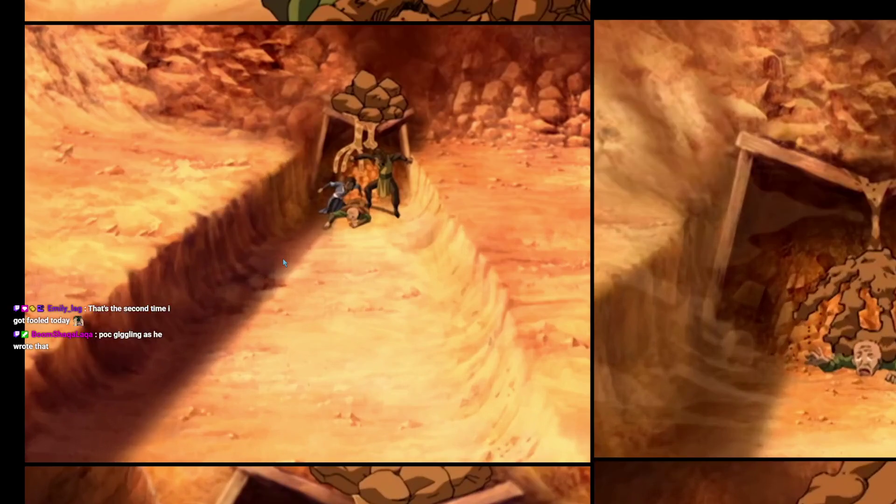
{"action": "scroll", "coordinate": [362, 131], "scroll_direction": "down", "scroll_amount": 1}
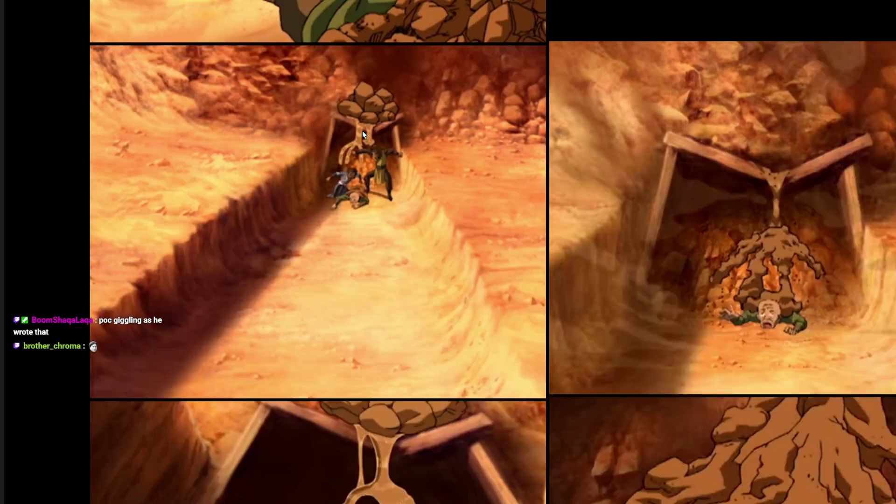
{"action": "scroll", "coordinate": [362, 130], "scroll_direction": "down", "scroll_amount": 4}
{"action": "scroll", "coordinate": [393, 112], "scroll_direction": "up", "scroll_amount": 4}
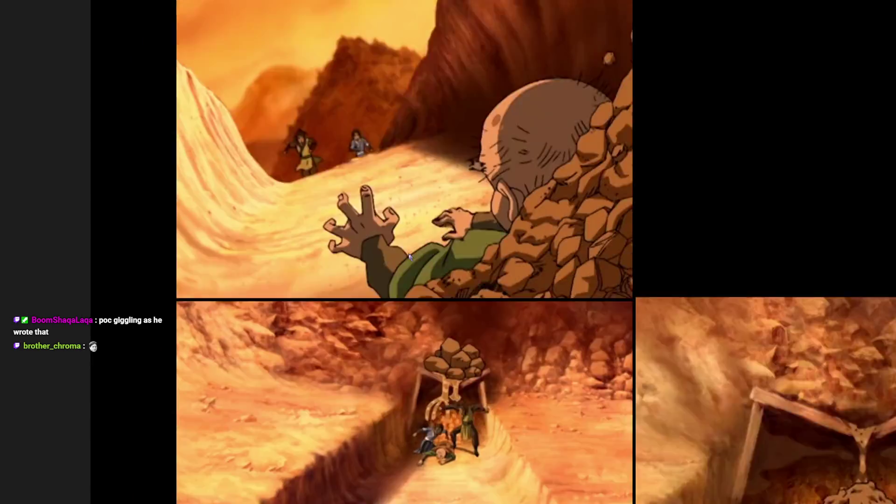
{"action": "scroll", "coordinate": [409, 256], "scroll_direction": "down", "scroll_amount": 3}
{"action": "scroll", "coordinate": [399, 275], "scroll_direction": "up", "scroll_amount": 3}
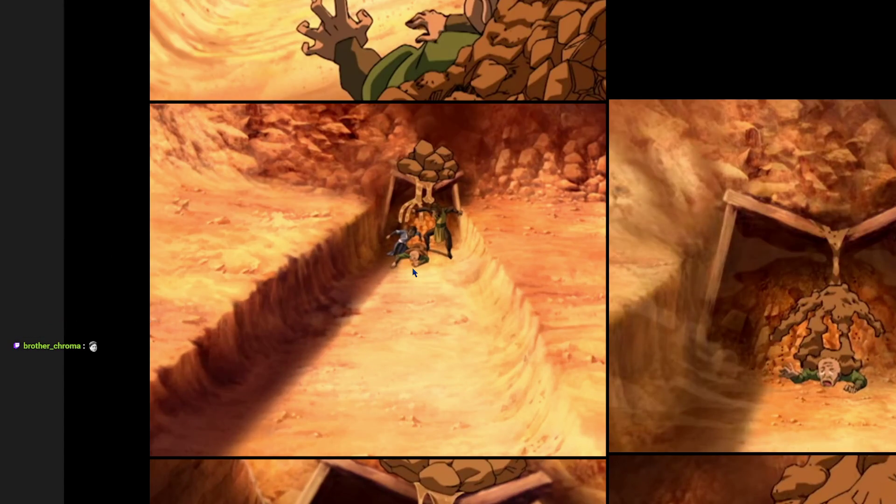
{"action": "scroll", "coordinate": [508, 323], "scroll_direction": "down", "scroll_amount": 6}
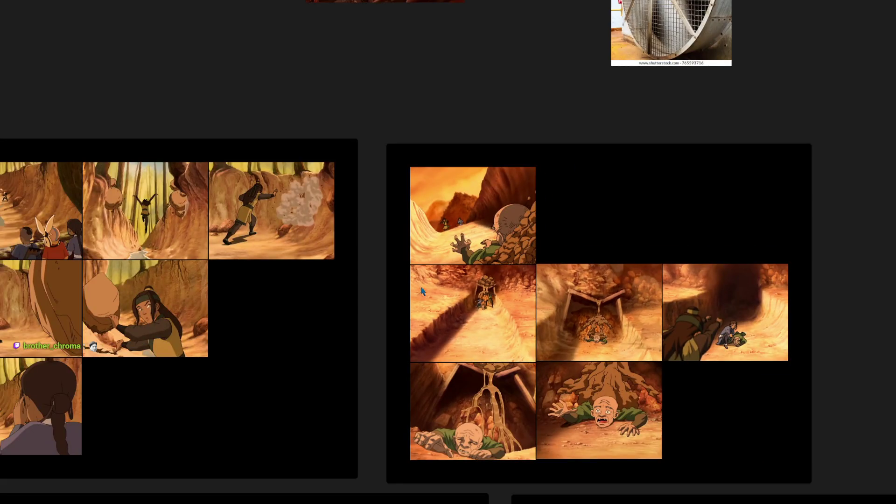
{"action": "scroll", "coordinate": [422, 289], "scroll_direction": "down", "scroll_amount": 5}
{"action": "left_click_drag", "start_coordinate": [596, 342], "coordinate": [335, 264]}
{"action": "scroll", "coordinate": [234, 174], "scroll_direction": "up", "scroll_amount": 5}
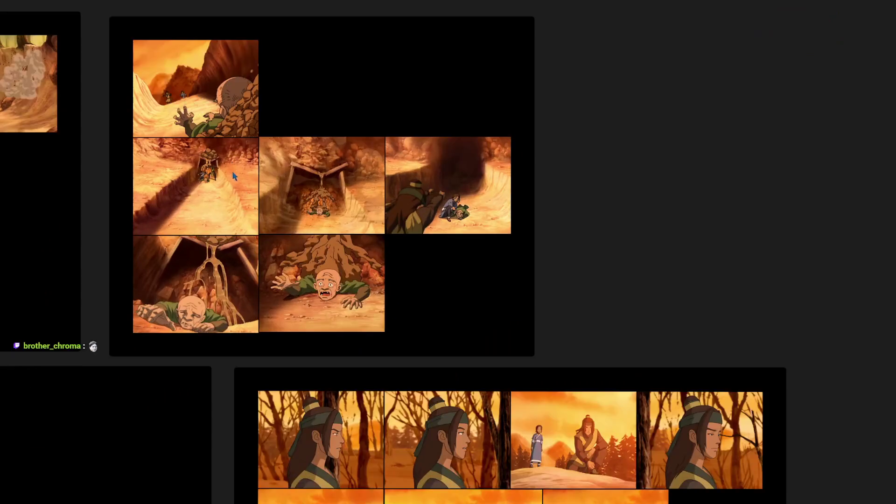
{"action": "scroll", "coordinate": [234, 175], "scroll_direction": "up", "scroll_amount": 4}
{"action": "scroll", "coordinate": [292, 219], "scroll_direction": "down", "scroll_amount": 1}
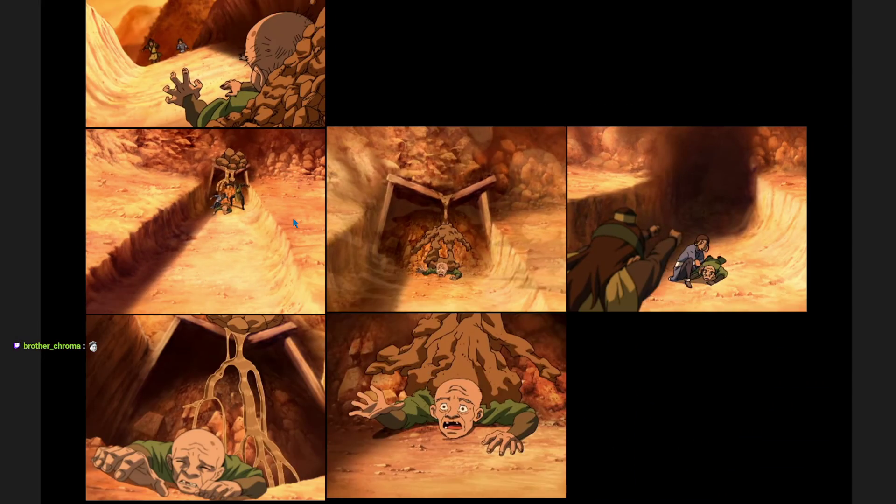
{"action": "scroll", "coordinate": [293, 217], "scroll_direction": "down", "scroll_amount": 1}
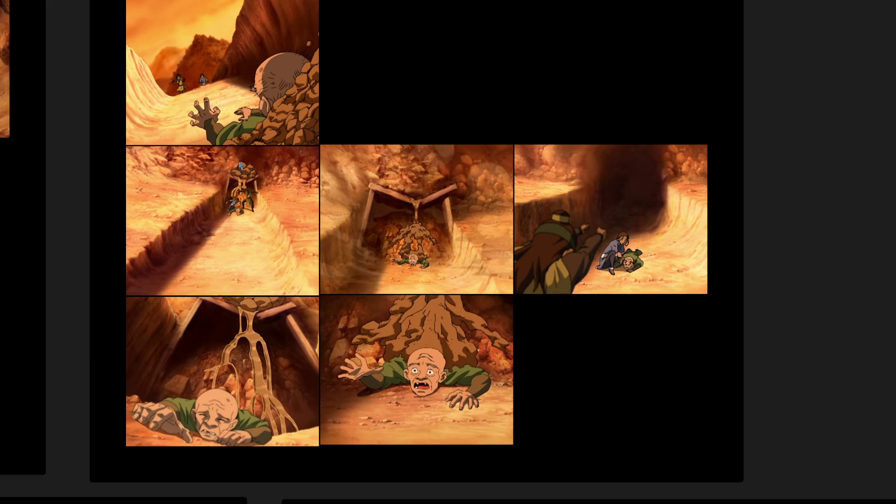
{"action": "scroll", "coordinate": [367, 248], "scroll_direction": "down", "scroll_amount": 5}
{"action": "scroll", "coordinate": [373, 247], "scroll_direction": "up", "scroll_amount": 5}
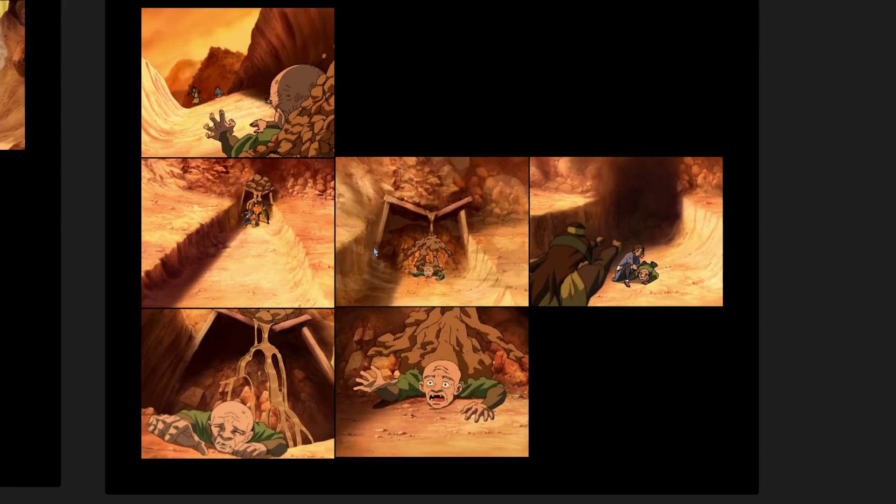
{"action": "left_click_drag", "start_coordinate": [374, 247], "coordinate": [356, 272]}
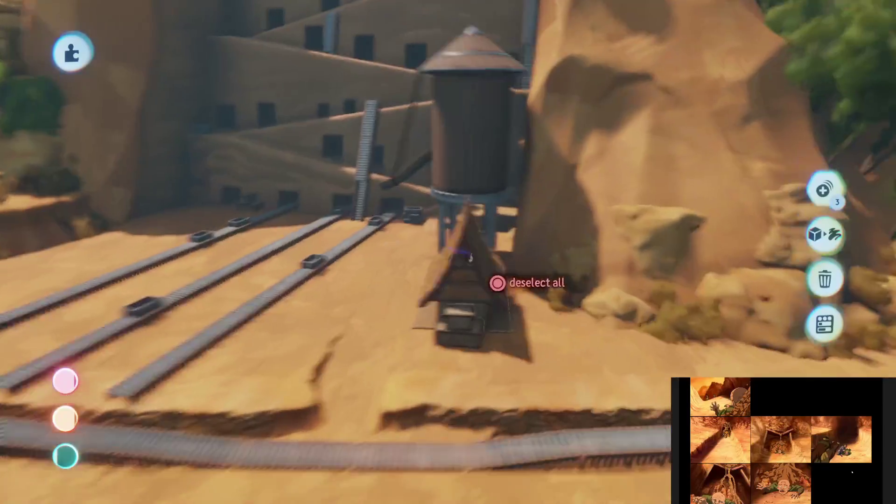
Leave sculpt mode and undo the deletion on the canyon rock ledge
{"action": "key", "text": "Escape"}
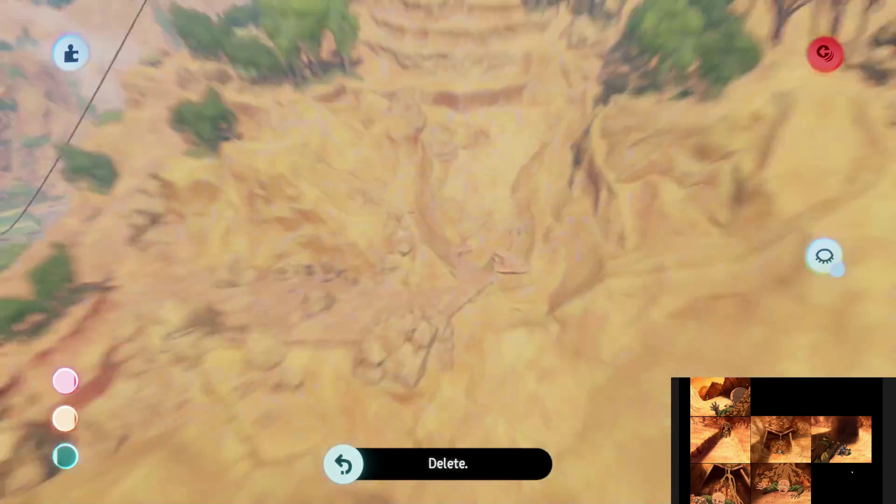
{"action": "key", "text": "ctrl+z"}
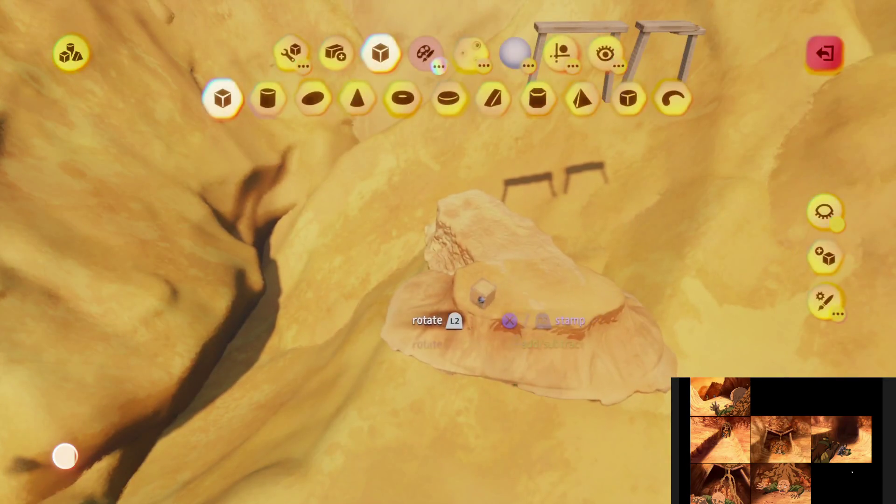
Select the sculpted rock slab in the canyon and pick it up for repositioning
{"action": "key", "text": "Escape"}
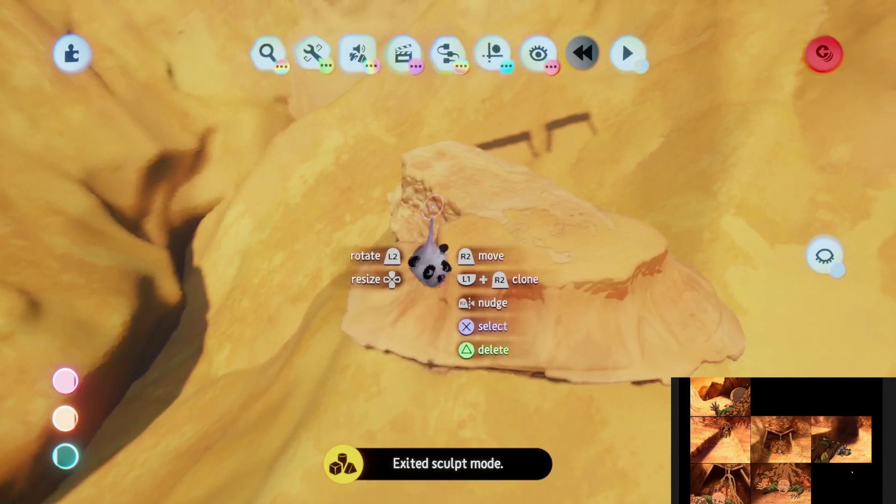
{"action": "left_click", "coordinate": [433, 206]}
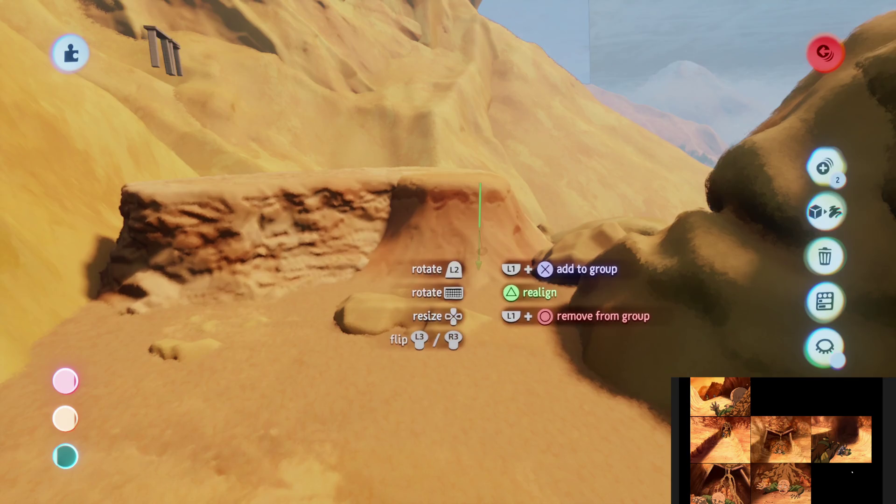
{"action": "mouse_move", "coordinate": [481, 252]}
{"action": "left_mouse_down"}
{"action": "mouse_move", "coordinate": [461, 230]}
{"action": "mouse_move", "coordinate": [474, 190]}
{"action": "left_mouse_up"}
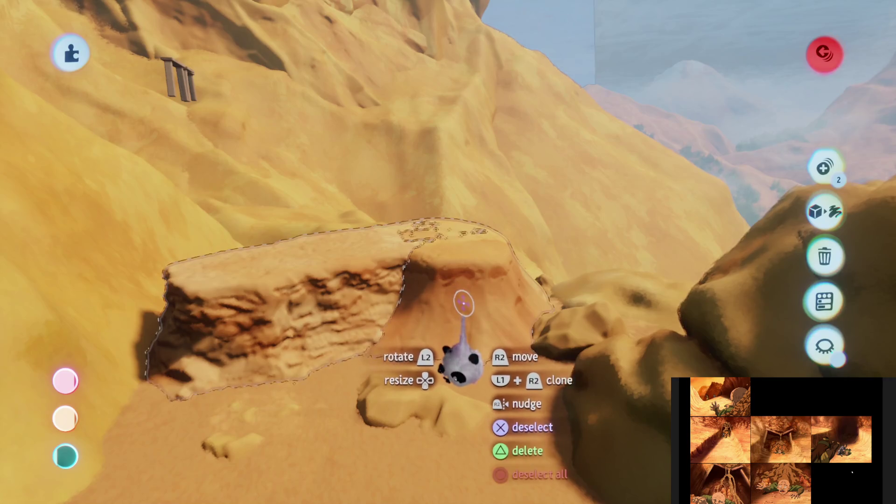
{"action": "left_click", "coordinate": [460, 283]}
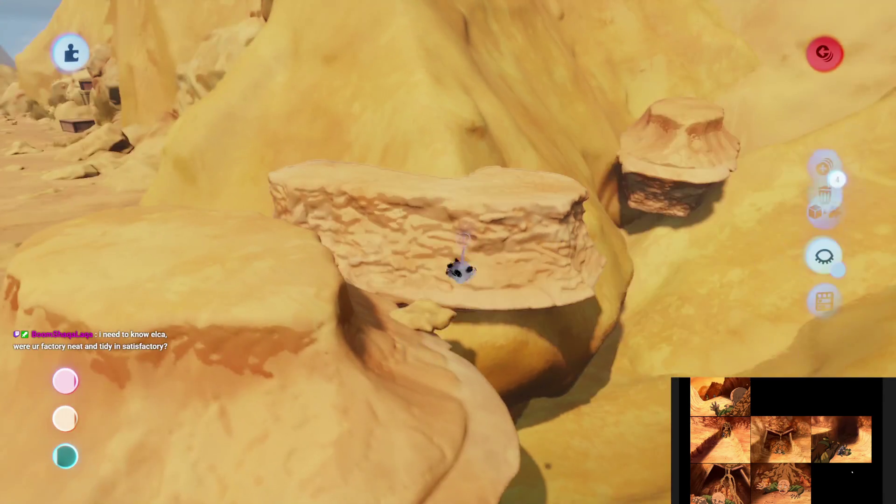
Place a clone of the carried rock ledge so it overhangs the shadowed gully
{"action": "left_click", "coordinate": [459, 270]}
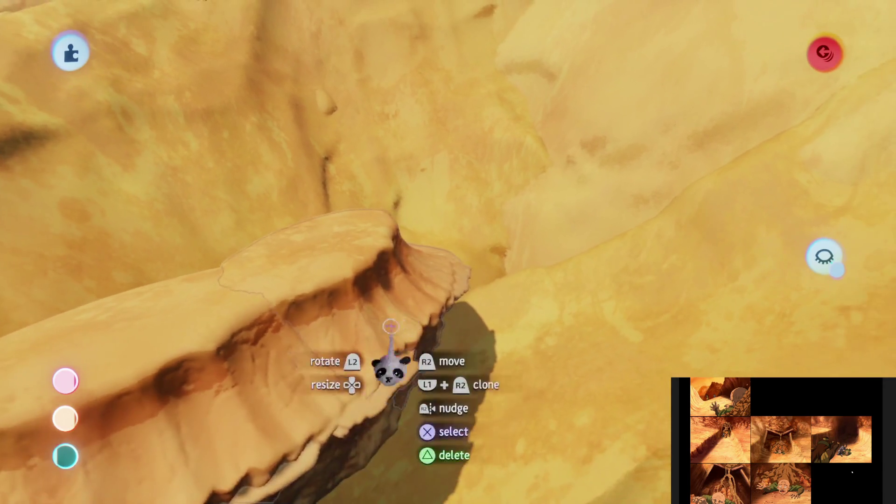
Move the rock ledge copies along both sides of the winding gully near the canyon pool
{"action": "mouse_move", "coordinate": [391, 330]}
{"action": "left_mouse_down"}
{"action": "mouse_move", "coordinate": [434, 314]}
{"action": "mouse_move", "coordinate": [451, 291]}
{"action": "mouse_move", "coordinate": [471, 229]}
{"action": "mouse_move", "coordinate": [462, 218]}
{"action": "left_mouse_up"}
{"action": "mouse_move", "coordinate": [462, 252]}
{"action": "left_mouse_down"}
{"action": "mouse_move", "coordinate": [456, 236]}
{"action": "mouse_move", "coordinate": [485, 280]}
{"action": "mouse_move", "coordinate": [490, 261]}
{"action": "mouse_move", "coordinate": [474, 259]}
{"action": "mouse_move", "coordinate": [566, 251]}
{"action": "left_mouse_up"}
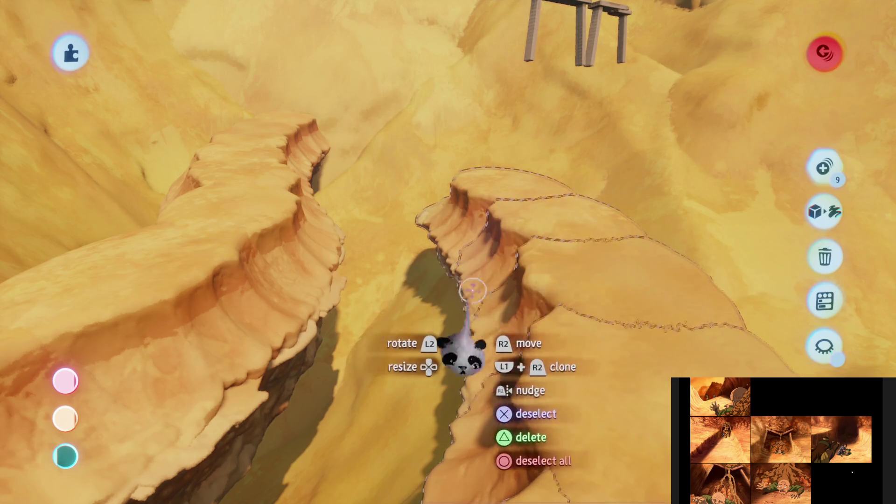
{"action": "left_click", "coordinate": [460, 242]}
{"action": "mouse_move", "coordinate": [455, 275]}
{"action": "left_mouse_down"}
{"action": "mouse_move", "coordinate": [440, 216]}
{"action": "mouse_move", "coordinate": [450, 261]}
{"action": "mouse_move", "coordinate": [460, 250]}
{"action": "mouse_move", "coordinate": [420, 225]}
{"action": "mouse_move", "coordinate": [448, 216]}
{"action": "mouse_move", "coordinate": [460, 233]}
{"action": "mouse_move", "coordinate": [450, 240]}
{"action": "mouse_move", "coordinate": [456, 250]}
{"action": "mouse_move", "coordinate": [442, 242]}
{"action": "mouse_move", "coordinate": [442, 205]}
{"action": "mouse_move", "coordinate": [444, 298]}
{"action": "mouse_move", "coordinate": [435, 264]}
{"action": "mouse_move", "coordinate": [430, 280]}
{"action": "mouse_move", "coordinate": [406, 239]}
{"action": "mouse_move", "coordinate": [400, 273]}
{"action": "mouse_move", "coordinate": [432, 233]}
{"action": "mouse_move", "coordinate": [429, 258]}
{"action": "mouse_move", "coordinate": [424, 240]}
{"action": "left_mouse_up"}
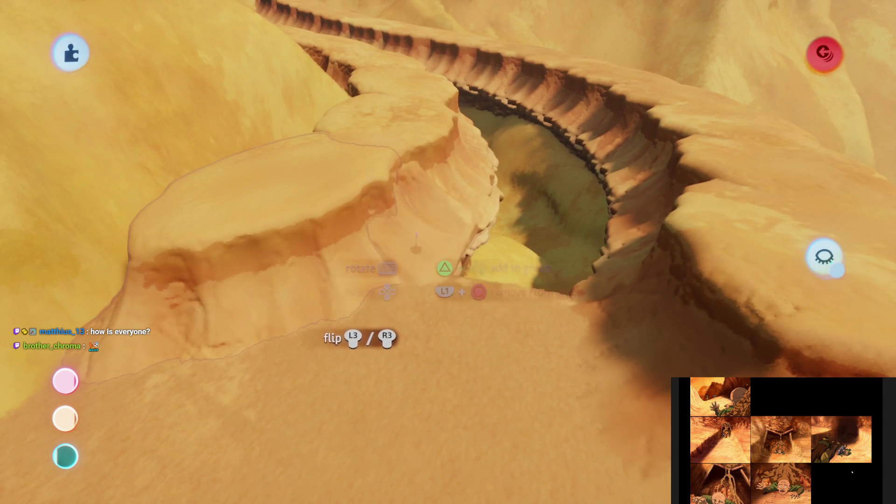
{"action": "mouse_move", "coordinate": [416, 240]}
{"action": "left_mouse_down"}
{"action": "mouse_move", "coordinate": [439, 320]}
{"action": "mouse_move", "coordinate": [416, 271]}
{"action": "mouse_move", "coordinate": [503, 217]}
{"action": "mouse_move", "coordinate": [495, 299]}
{"action": "mouse_move", "coordinate": [491, 290]}
{"action": "mouse_move", "coordinate": [522, 321]}
{"action": "mouse_move", "coordinate": [458, 341]}
{"action": "mouse_move", "coordinate": [475, 236]}
{"action": "mouse_move", "coordinate": [478, 330]}
{"action": "mouse_move", "coordinate": [462, 343]}
{"action": "mouse_move", "coordinate": [471, 346]}
{"action": "mouse_move", "coordinate": [456, 303]}
{"action": "mouse_move", "coordinate": [446, 325]}
{"action": "mouse_move", "coordinate": [415, 333]}
{"action": "mouse_move", "coordinate": [460, 262]}
{"action": "mouse_move", "coordinate": [490, 240]}
{"action": "left_mouse_up"}
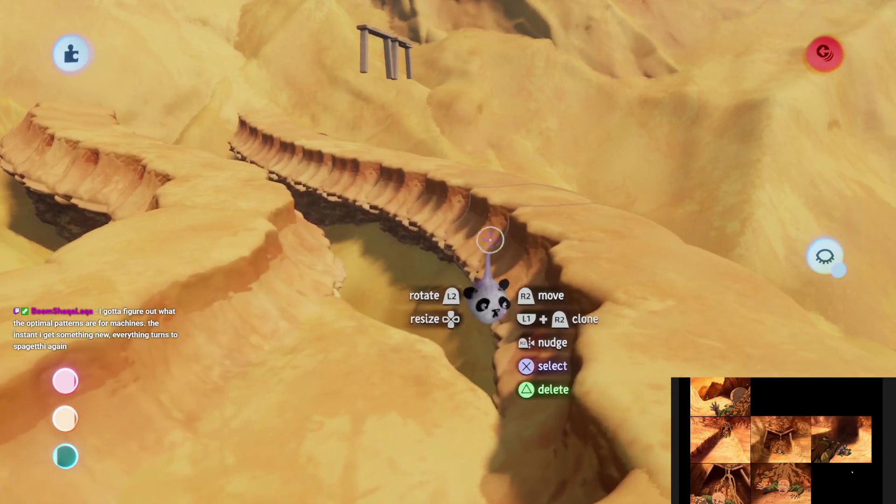
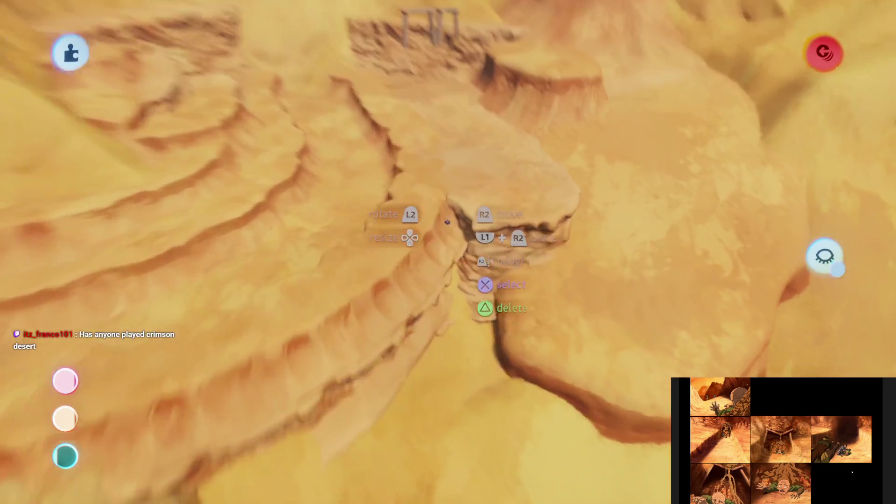
Exit sculpt mode, leaving the resized rock ledge beside the stepped canyon terraces
{"action": "key", "text": "Escape"}
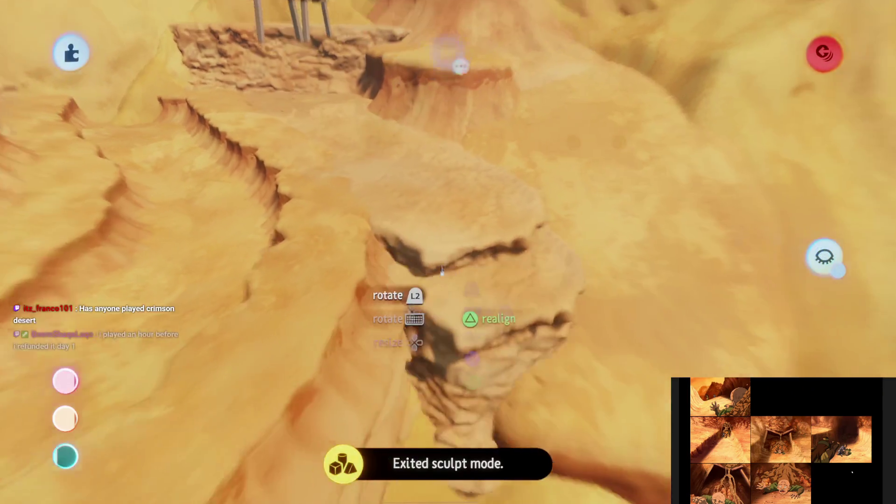